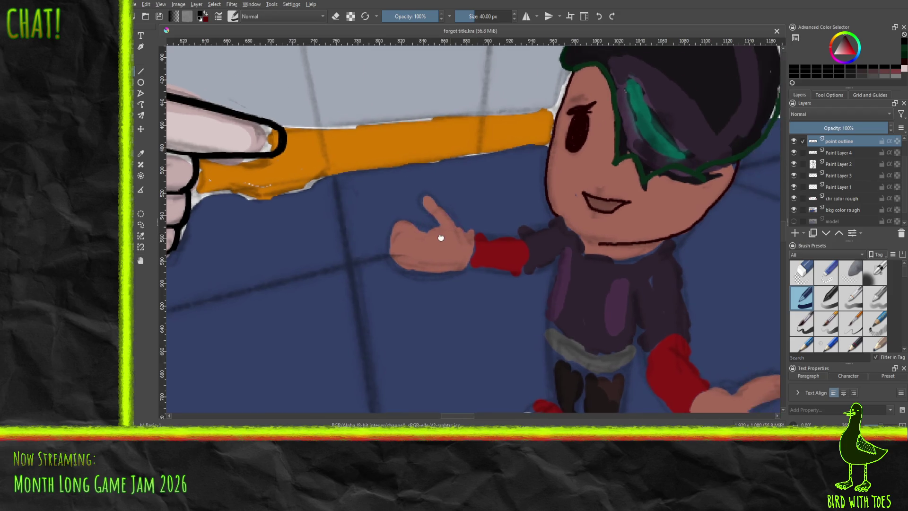
Step: Shrink the brush to a thin outline size and choose a dark red
drag(469, 18, 463, 18)
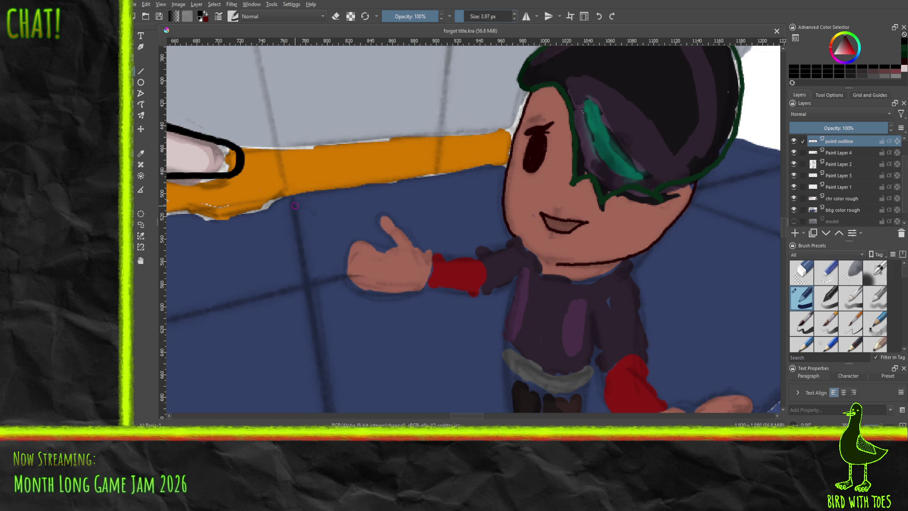
click(846, 44)
click(847, 43)
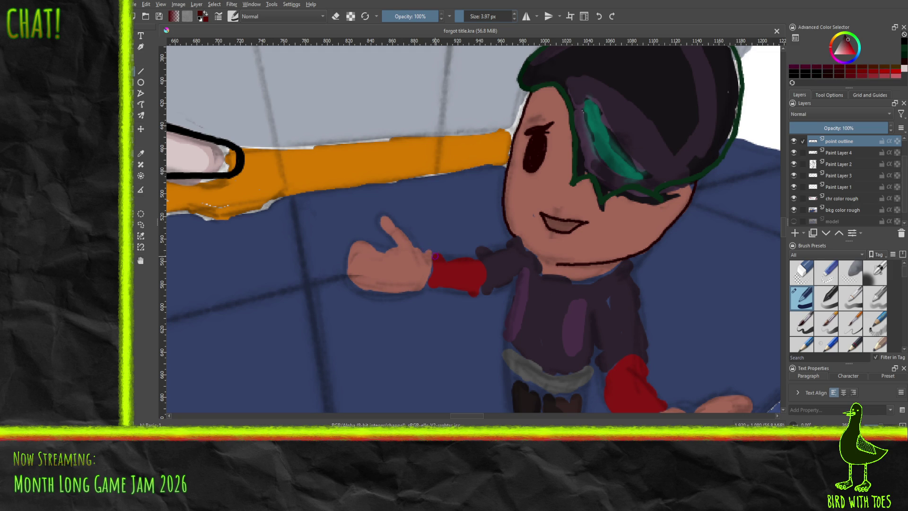
Step: Outline the raised arm's cuff in dark red along the wrist, top and bottom edges
drag(432, 250, 423, 287)
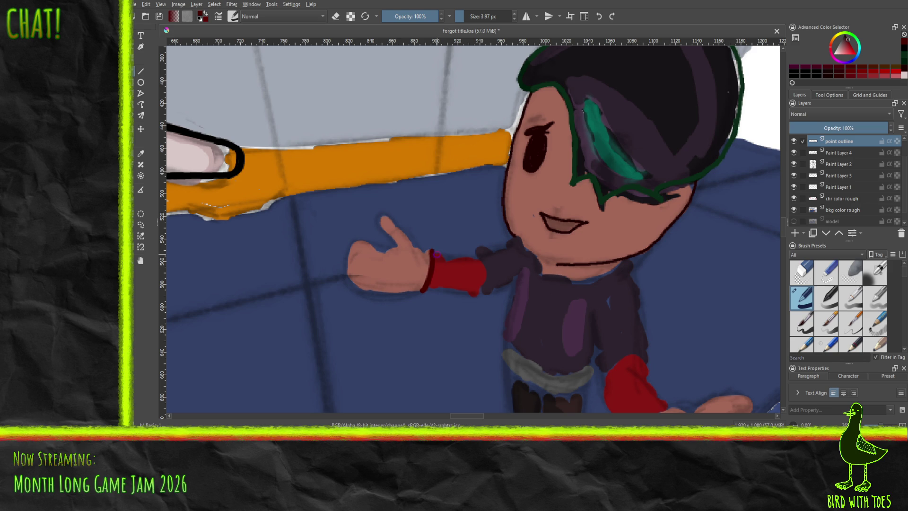
mouse_move(433, 251)
mouse_down()
mouse_move(464, 258)
mouse_move(433, 251)
mouse_move(470, 256)
mouse_move(505, 244)
mouse_up()
key(ctrl+z)
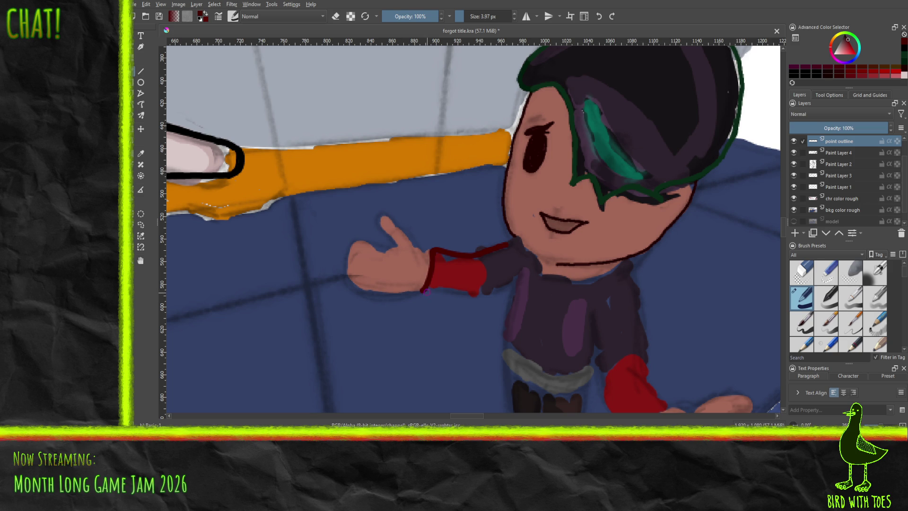
drag(419, 290, 486, 297)
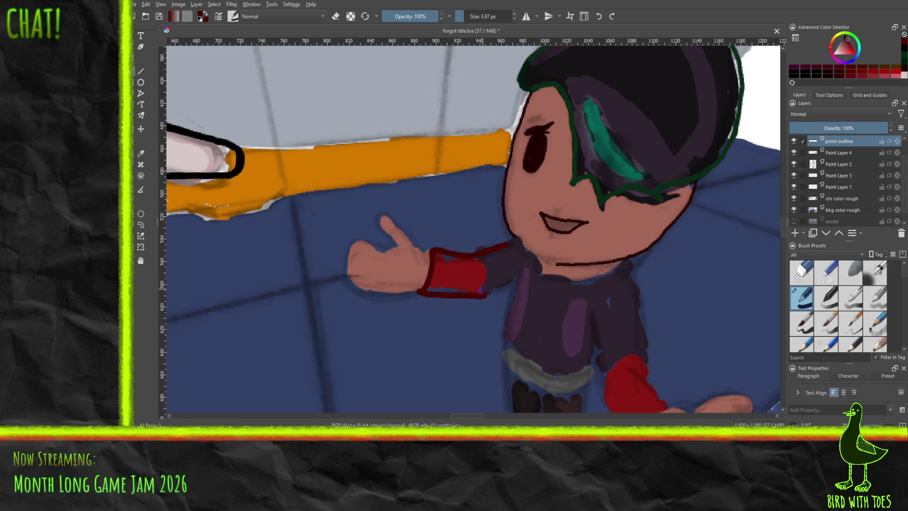
mouse_move(476, 307)
mouse_down()
mouse_move(365, 254)
mouse_move(335, 227)
mouse_up()
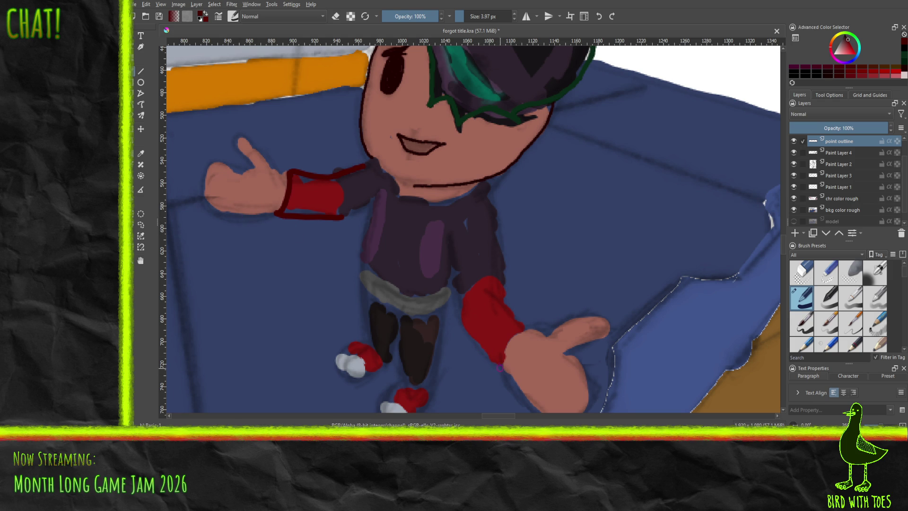
Step: Outline the lower sleeve cuff in dark red, redrawing the too-thick stroke, then the first shoe
mouse_move(502, 368)
mouse_down()
mouse_move(507, 345)
mouse_move(528, 329)
mouse_move(505, 298)
mouse_up()
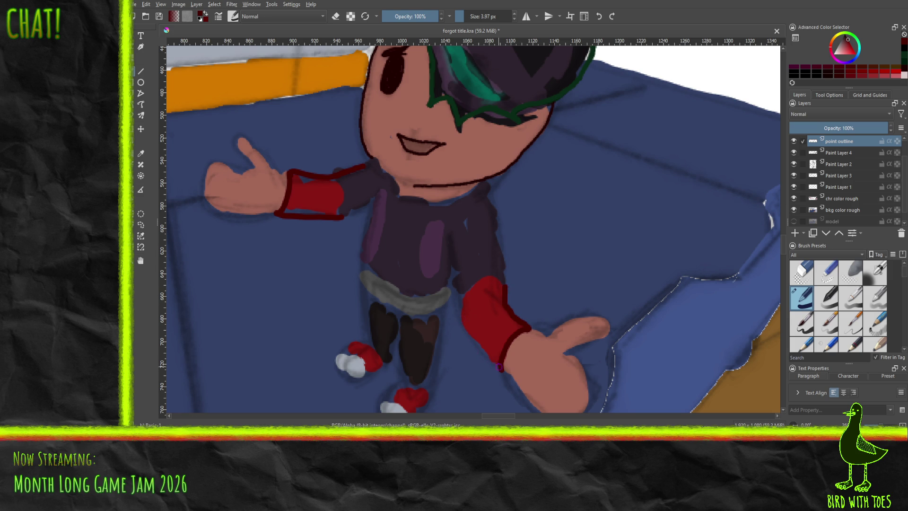
drag(500, 371, 481, 350)
key(ctrl+z)
mouse_move(498, 368)
mouse_down()
mouse_move(464, 327)
mouse_move(459, 294)
mouse_up()
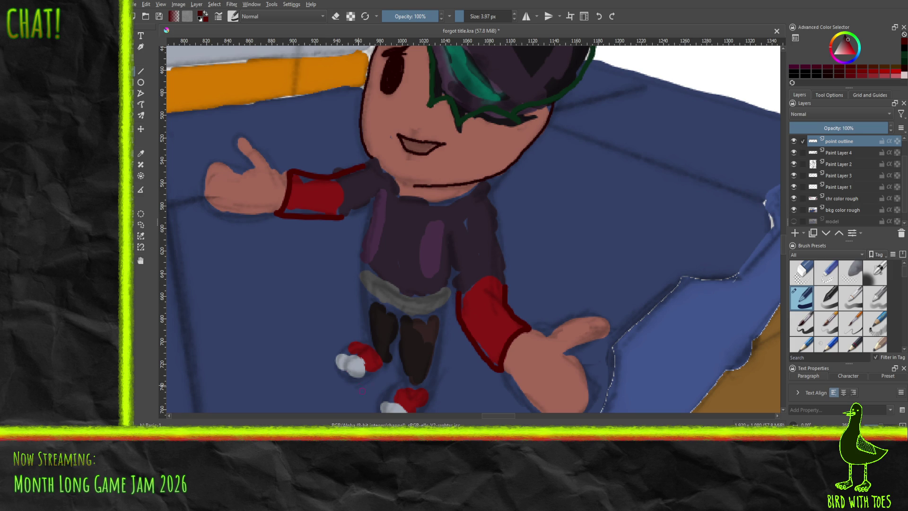
mouse_move(358, 381)
mouse_down()
mouse_move(392, 362)
mouse_move(349, 379)
mouse_move(337, 359)
mouse_move(359, 341)
mouse_up()
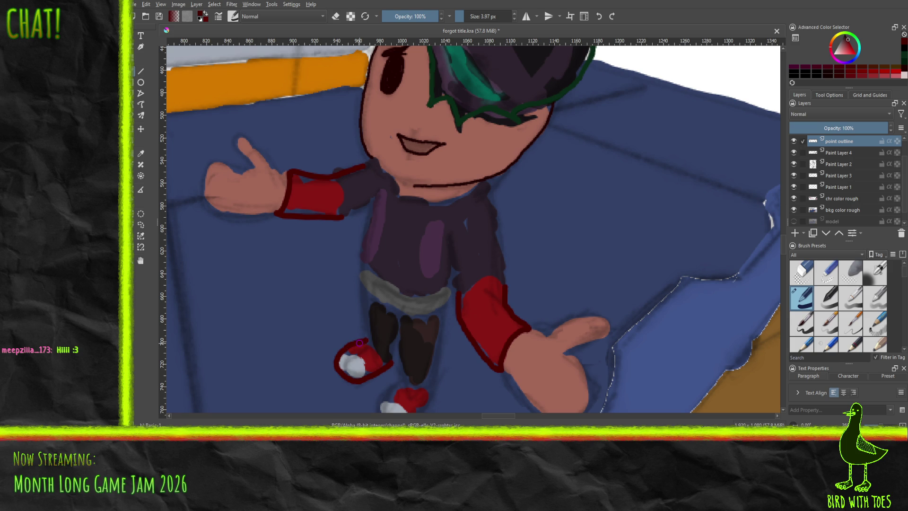
Step: Paint dark-red strokes along the left edge of the lower white shoe
drag(417, 380, 380, 289)
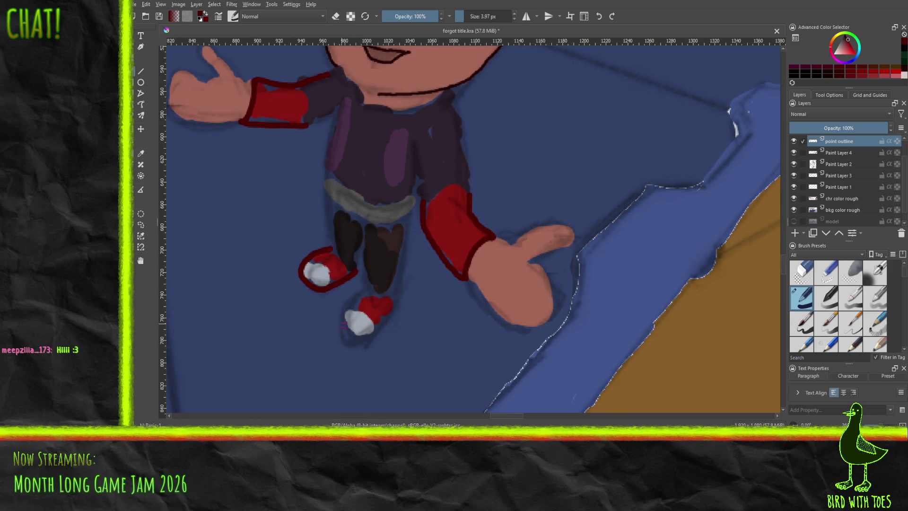
mouse_move(341, 326)
mouse_down()
mouse_move(362, 336)
mouse_move(402, 292)
mouse_up()
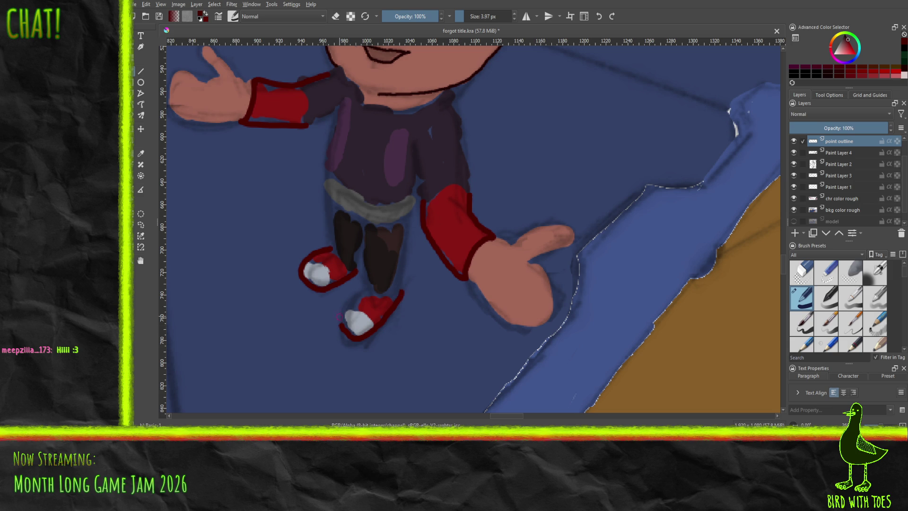
mouse_move(343, 327)
mouse_down()
mouse_move(340, 316)
mouse_move(367, 289)
mouse_up()
mouse_move(446, 162)
mouse_down()
mouse_move(405, 259)
mouse_move(418, 344)
mouse_up()
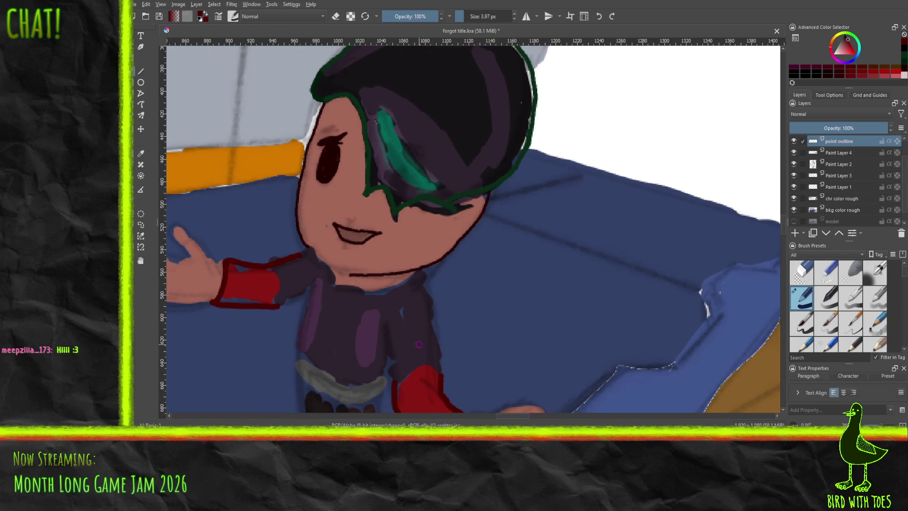
Step: Sample a dark colour from the canvas, thin the brush to 2.56 px, and trace the raised hand's left edge
click(146, 153)
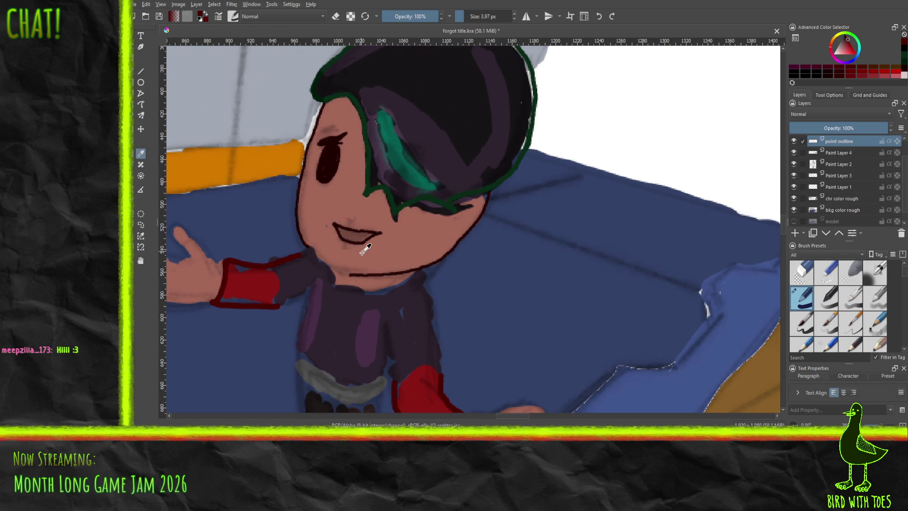
click(396, 268)
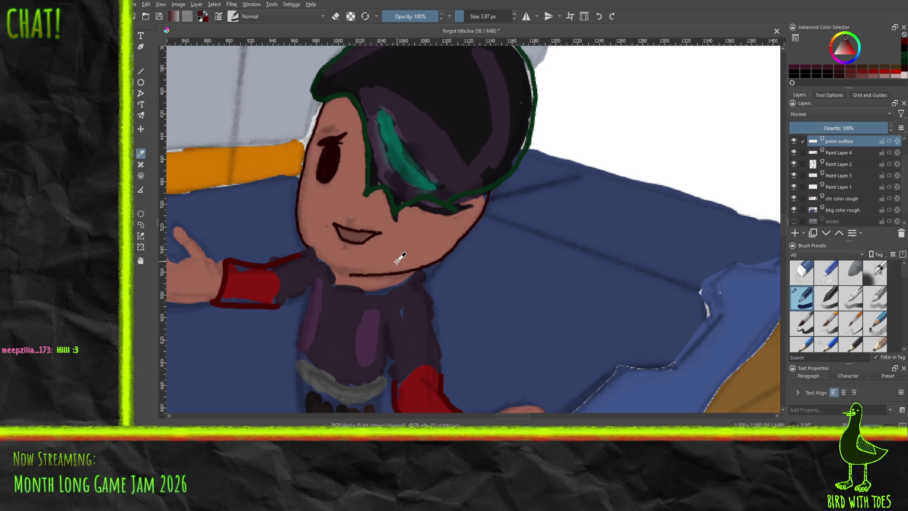
drag(300, 263, 397, 262)
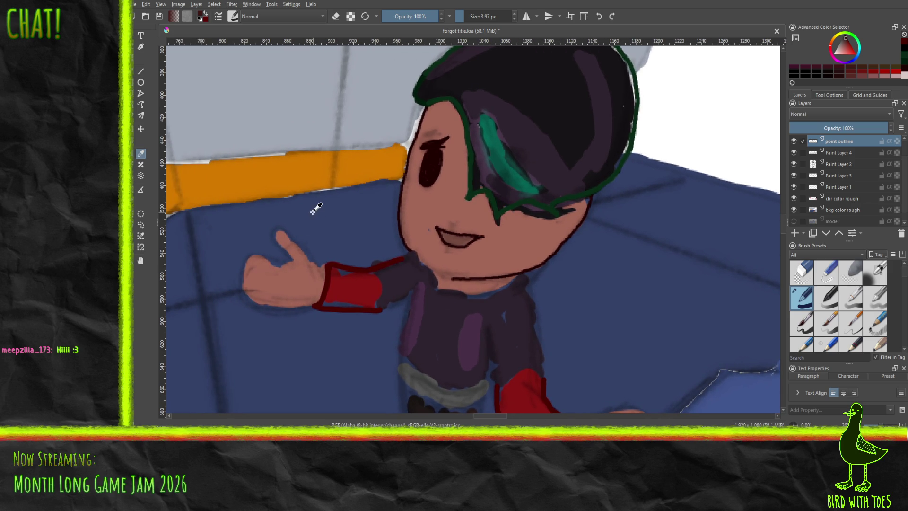
key(b)
click(463, 17)
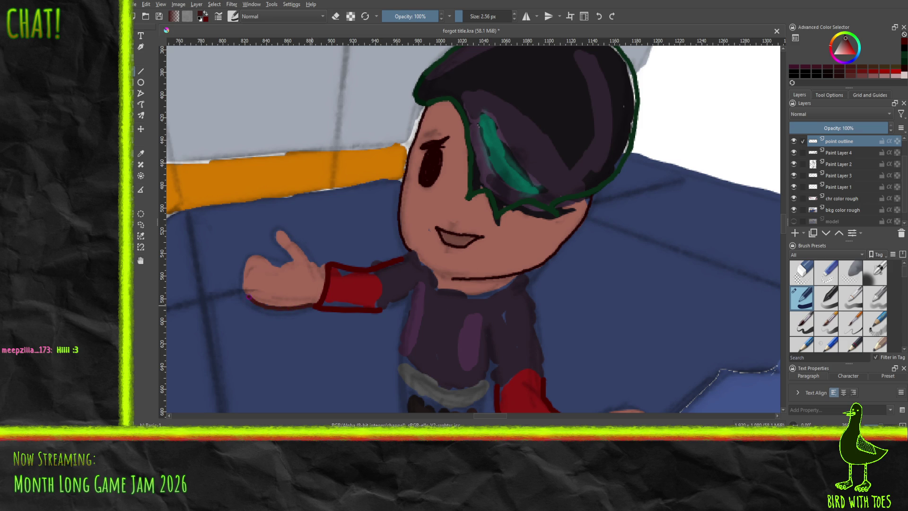
drag(244, 287, 245, 271)
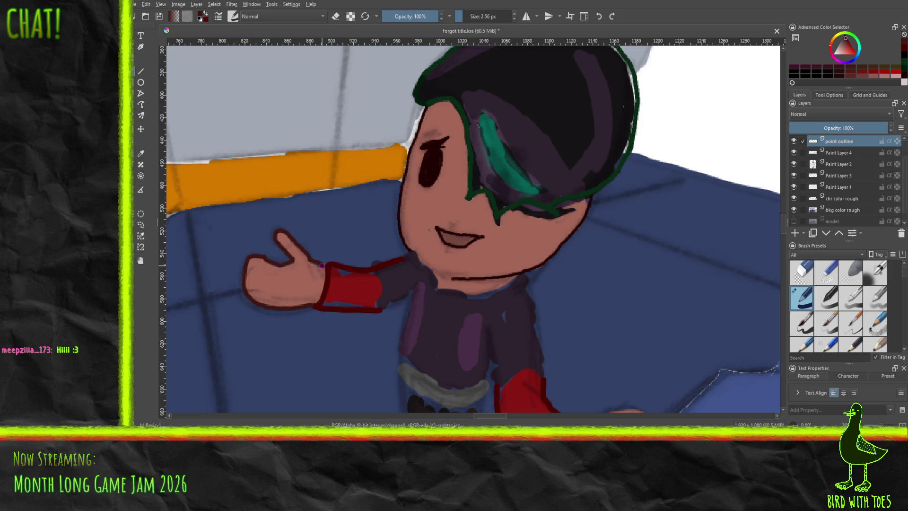
mouse_move(535, 298)
mouse_down()
mouse_move(511, 267)
mouse_move(342, 164)
mouse_up()
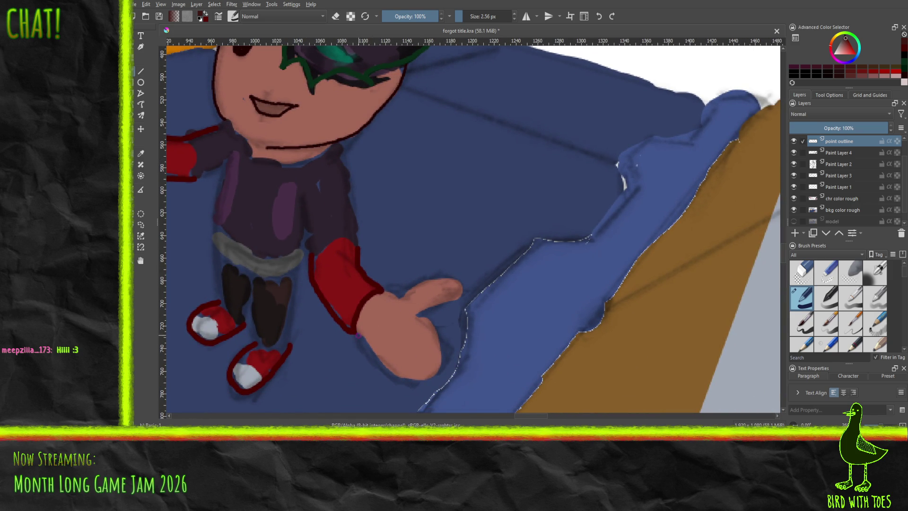
Step: Draw thin dark strokes along the lower hand's edge, cuff, bottom and up toward the thumb
click(358, 332)
mouse_move(369, 350)
mouse_down()
mouse_move(418, 381)
mouse_move(441, 362)
mouse_up()
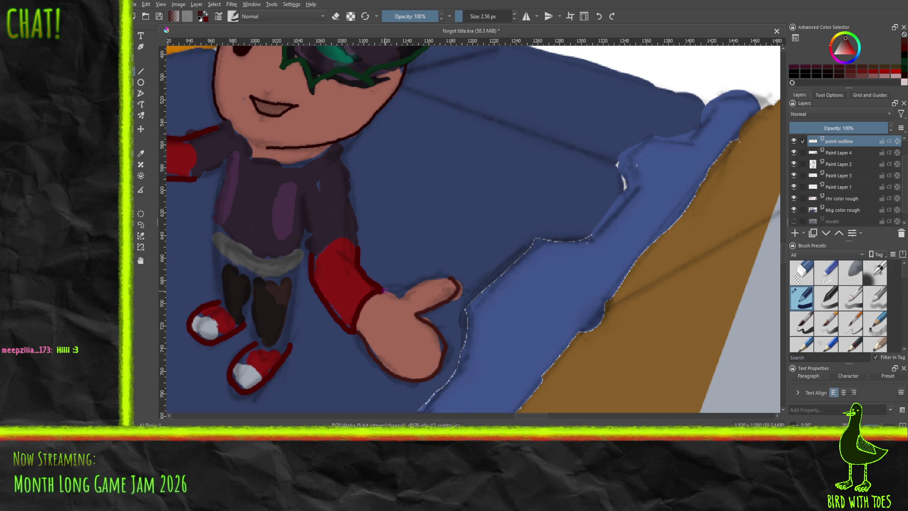
mouse_move(382, 292)
mouse_down()
mouse_move(410, 294)
mouse_move(447, 278)
mouse_up()
drag(413, 379, 429, 376)
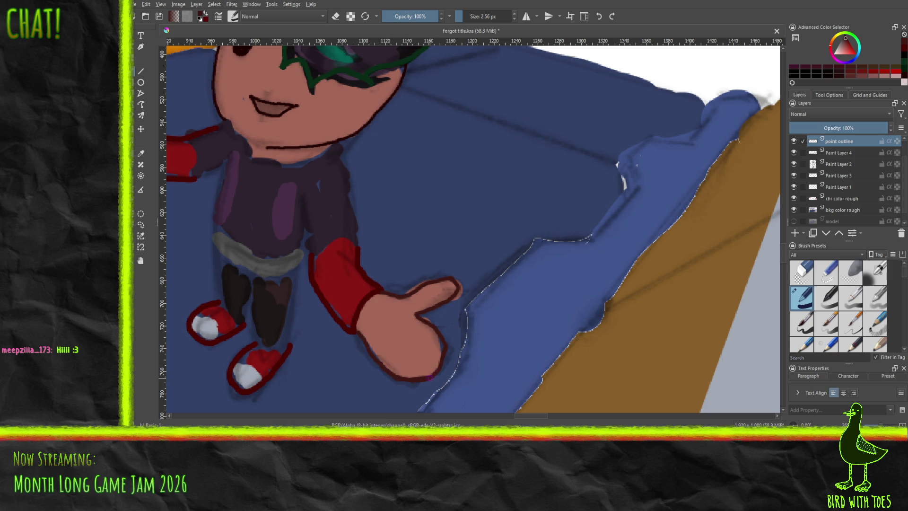
drag(425, 380, 452, 348)
Step: Erase the stray mark on the lower hand outline with a roughly 9 px eraser, then return to the pen
click(826, 273)
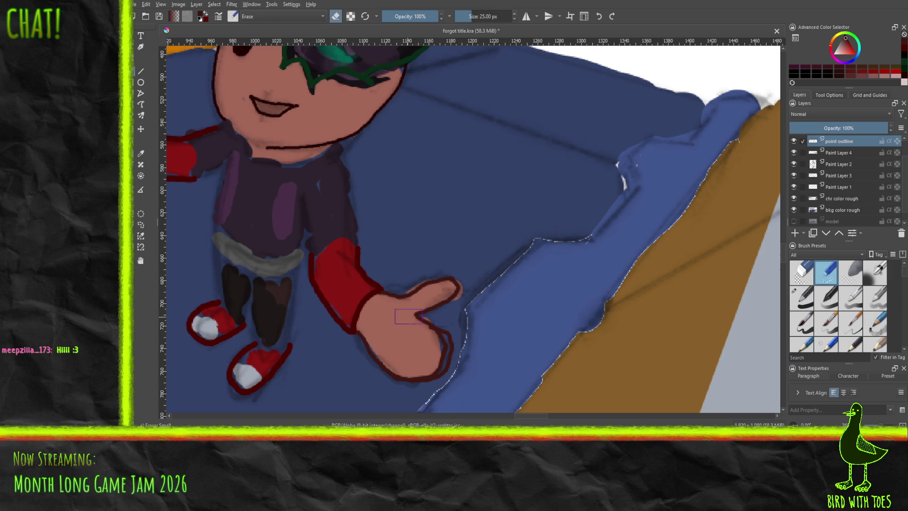
drag(465, 21, 459, 21)
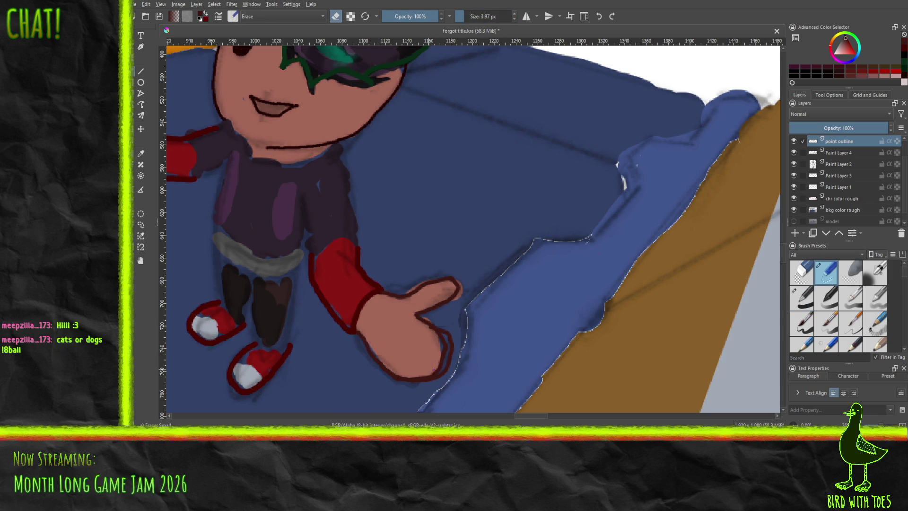
click(460, 17)
drag(432, 363, 439, 362)
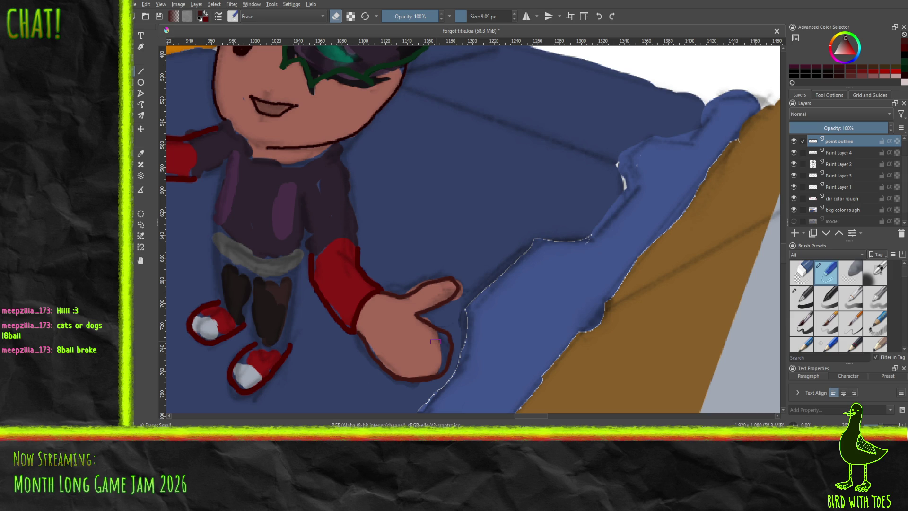
click(810, 301)
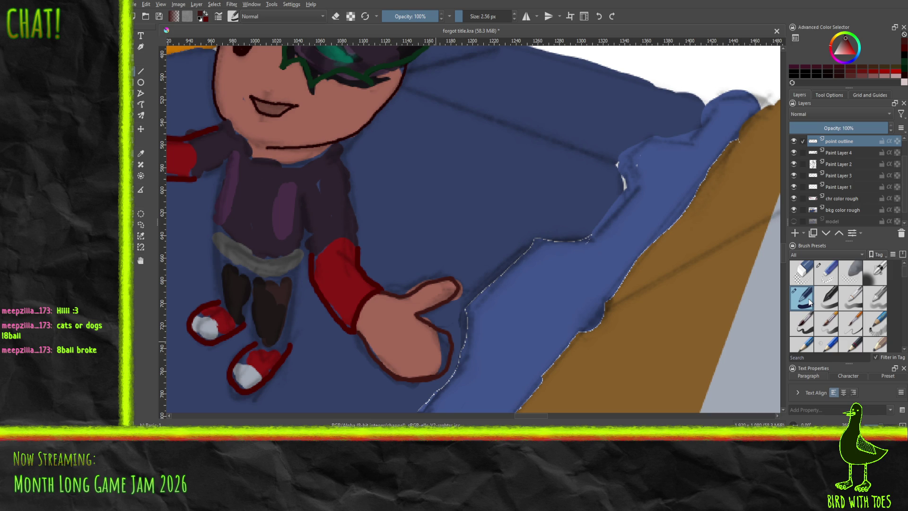
Step: Sample a purple from the drawing, then enlarge the colour selector and choose a darker purple
click(142, 154)
click(363, 215)
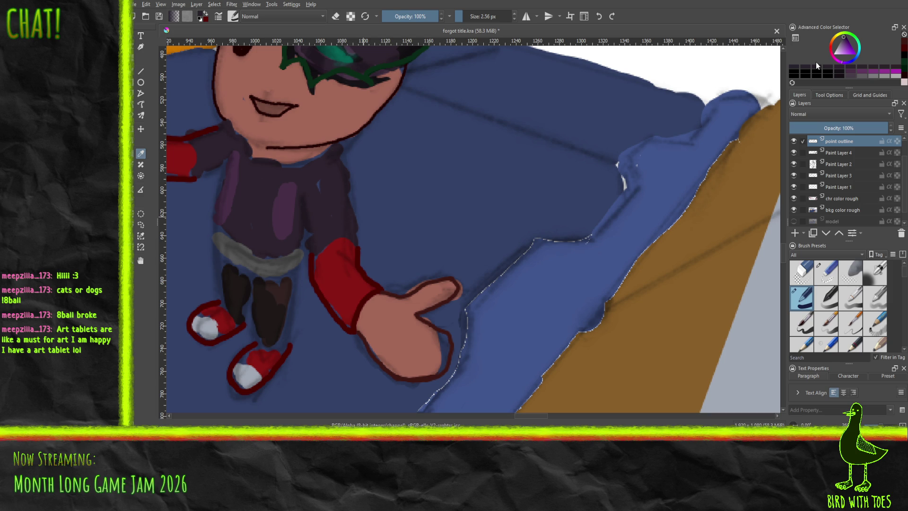
key(b)
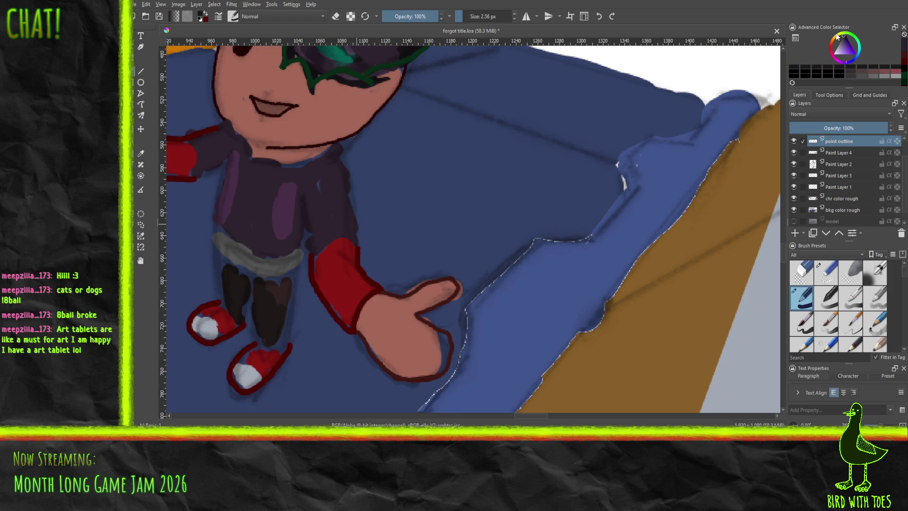
drag(850, 89, 853, 152)
click(848, 47)
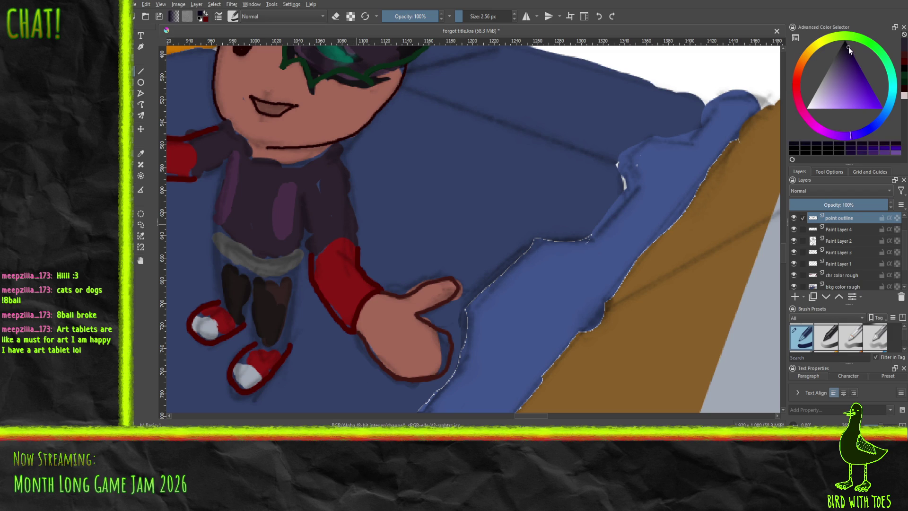
click(847, 49)
Step: Resize the dockers to show more layers, then ink the sweater's right edge and sleeve's left edge
drag(848, 164, 848, 110)
drag(848, 305, 841, 240)
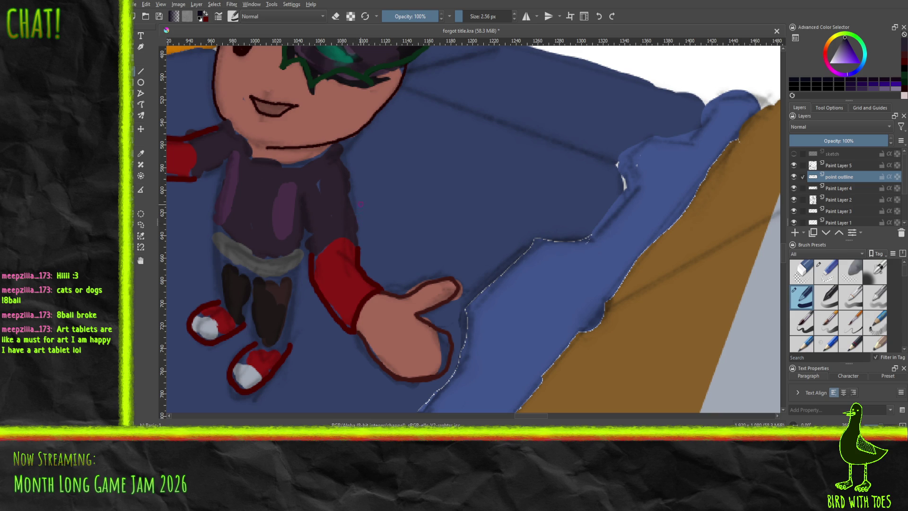
drag(357, 243, 356, 207)
drag(355, 204, 345, 168)
key(ctrl+z)
mouse_move(356, 243)
mouse_down()
mouse_move(349, 175)
mouse_move(337, 158)
mouse_up()
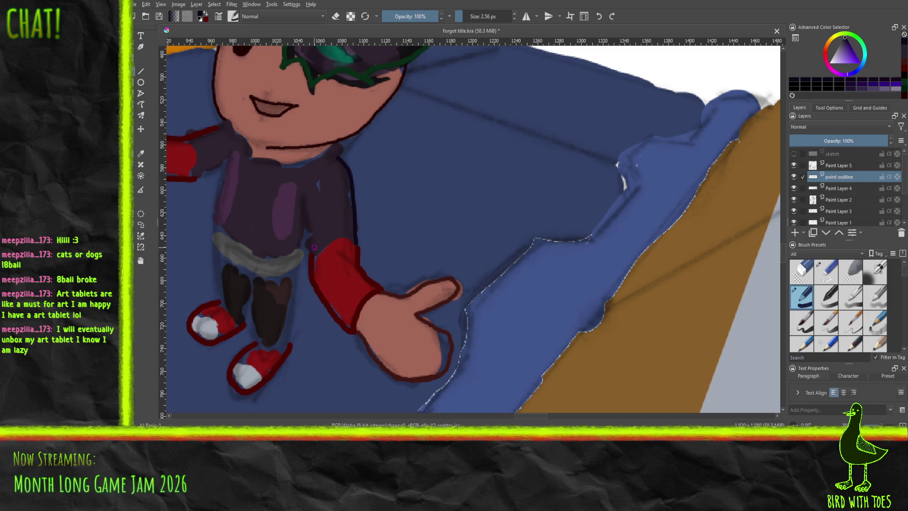
drag(312, 247, 305, 195)
Step: Ink the torso's inner edge, the left leg's left edge and the torso's vertical line upward
drag(301, 244, 306, 194)
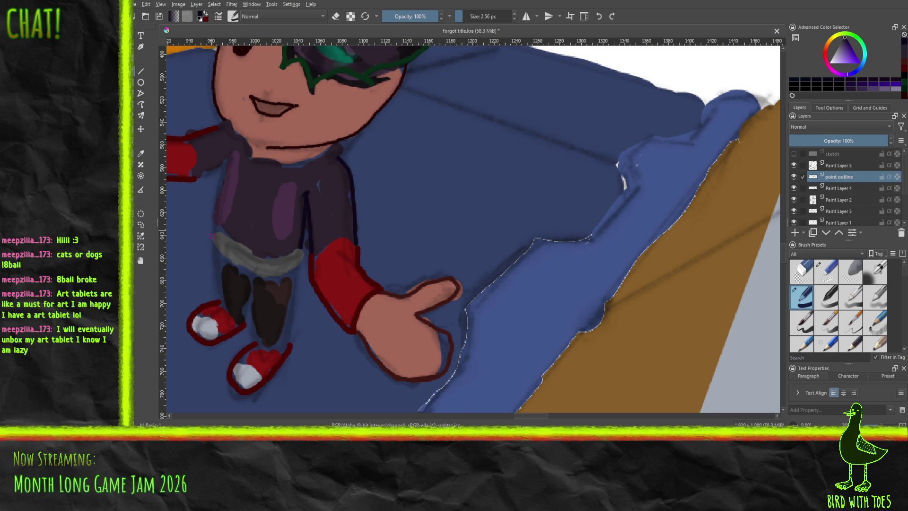
mouse_move(224, 304)
mouse_down()
mouse_move(218, 223)
mouse_move(230, 158)
mouse_move(202, 175)
mouse_move(230, 160)
mouse_up()
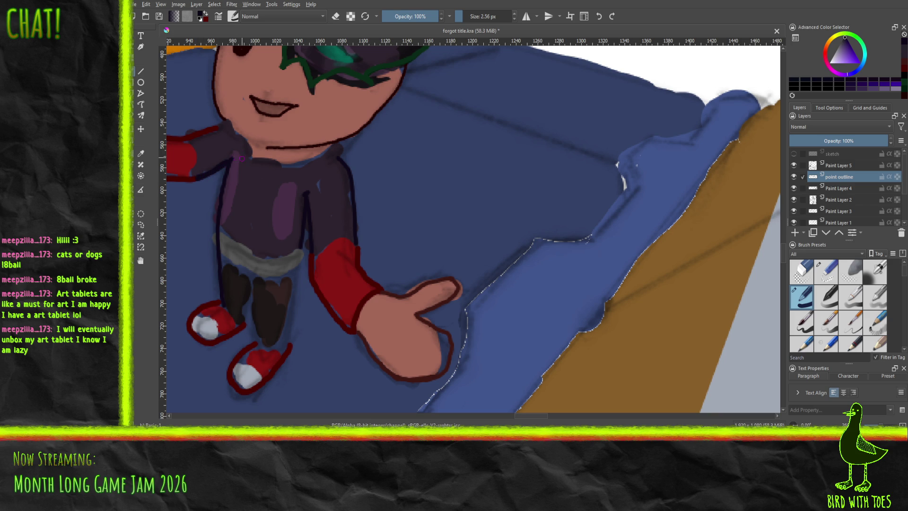
drag(229, 163, 233, 152)
key(ctrl+z)
drag(307, 190, 307, 182)
Step: Draw a short line on the neck and outline the collar to the right
mouse_move(228, 161)
mouse_down()
mouse_move(405, 222)
mouse_move(417, 251)
mouse_move(372, 278)
mouse_up()
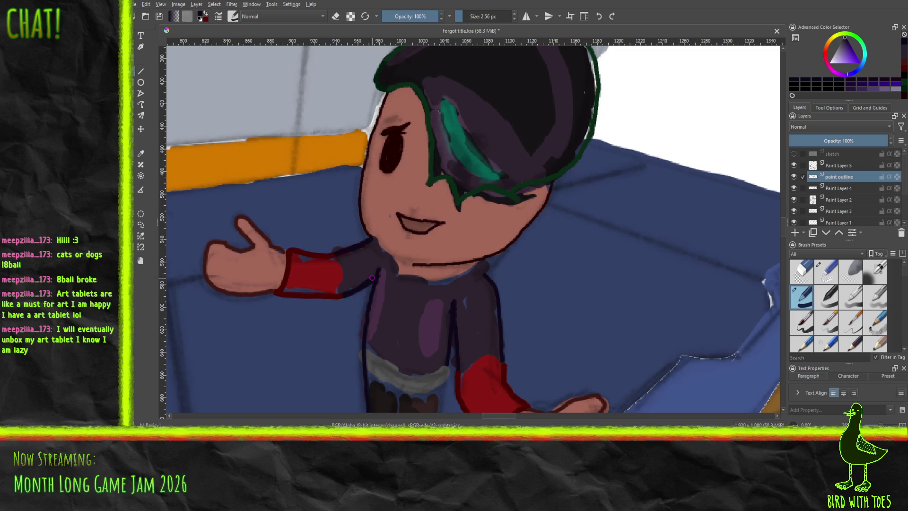
drag(393, 255, 394, 263)
mouse_move(401, 275)
mouse_down()
mouse_move(440, 281)
mouse_move(479, 260)
mouse_up()
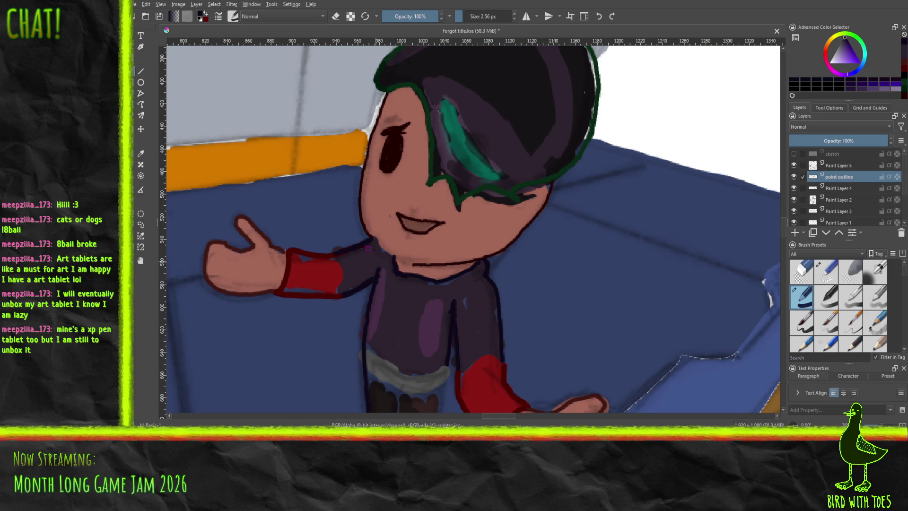
Step: Zoom out and pan to centre the character, pointing hand and blue floor
scroll(381, 212, down, 6)
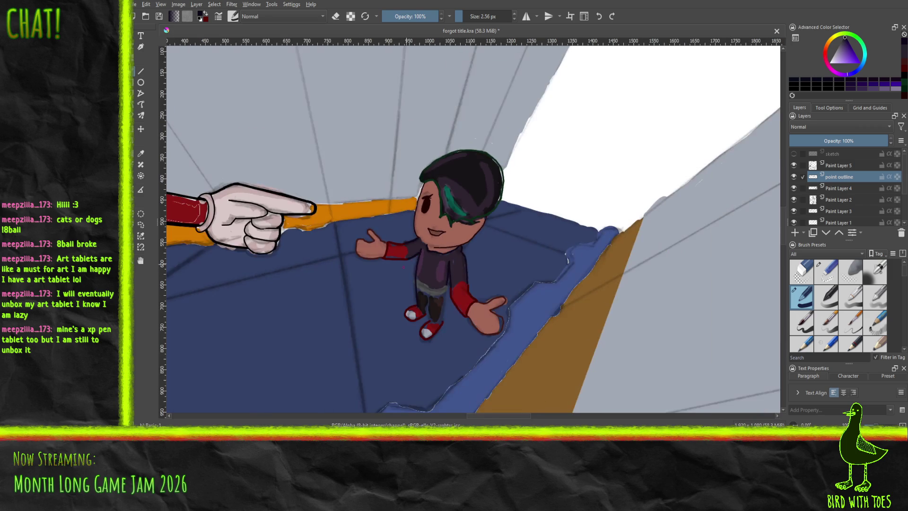
mouse_move(559, 160)
mouse_down()
mouse_move(584, 153)
mouse_move(601, 128)
mouse_move(622, 119)
mouse_move(523, 199)
mouse_up()
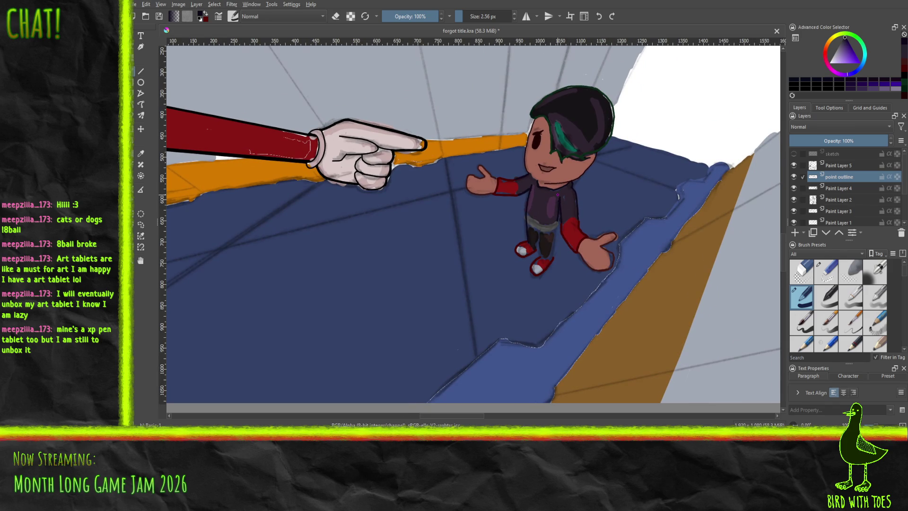
drag(541, 192, 425, 236)
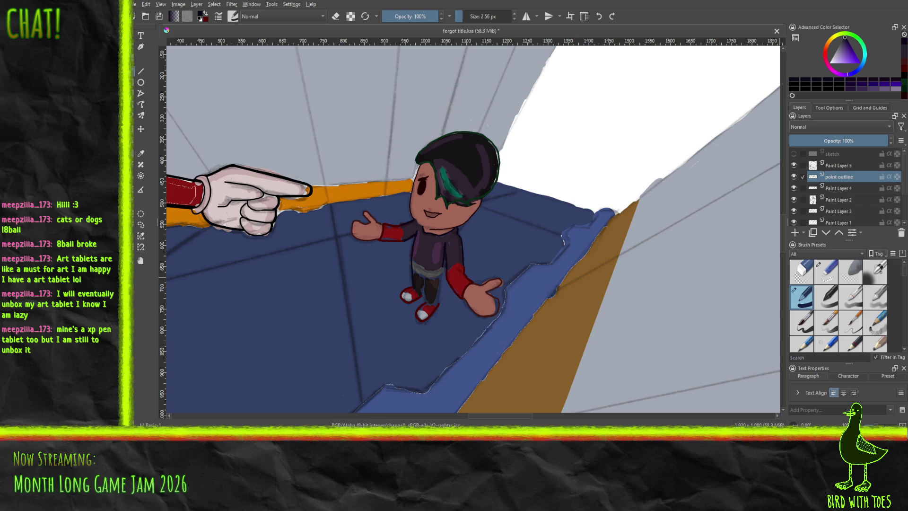
scroll(586, 272, up, 2)
Step: Zoom in on the legs and ink the left leg outline and the gap between the legs
drag(594, 259, 746, 255)
mouse_move(471, 289)
mouse_down()
mouse_move(520, 282)
mouse_move(487, 265)
mouse_up()
scroll(520, 282, up, 2)
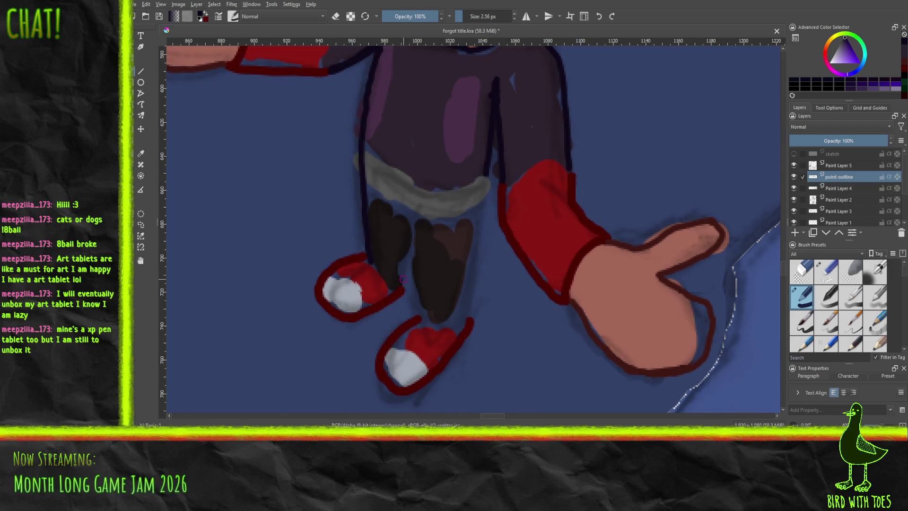
drag(403, 290, 409, 250)
drag(408, 221, 421, 310)
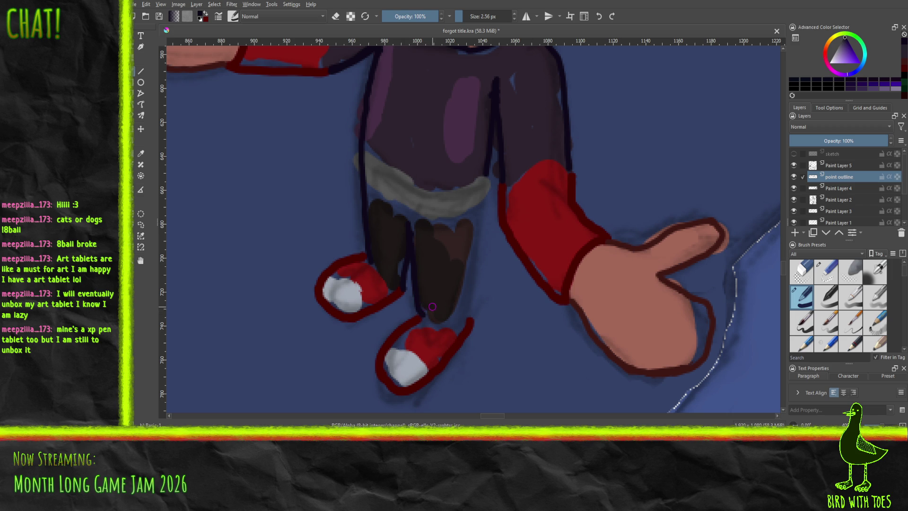
key(ctrl+z)
key(ctrl+z)
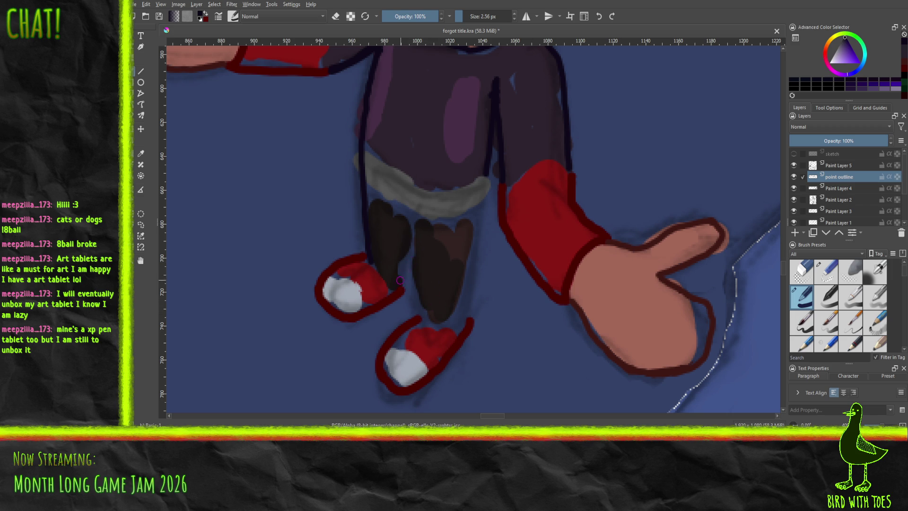
Step: Redraw the line between the legs and ink the left shoe's inner edge, undoing the right-leg strokes
drag(396, 287, 413, 226)
drag(368, 252, 390, 286)
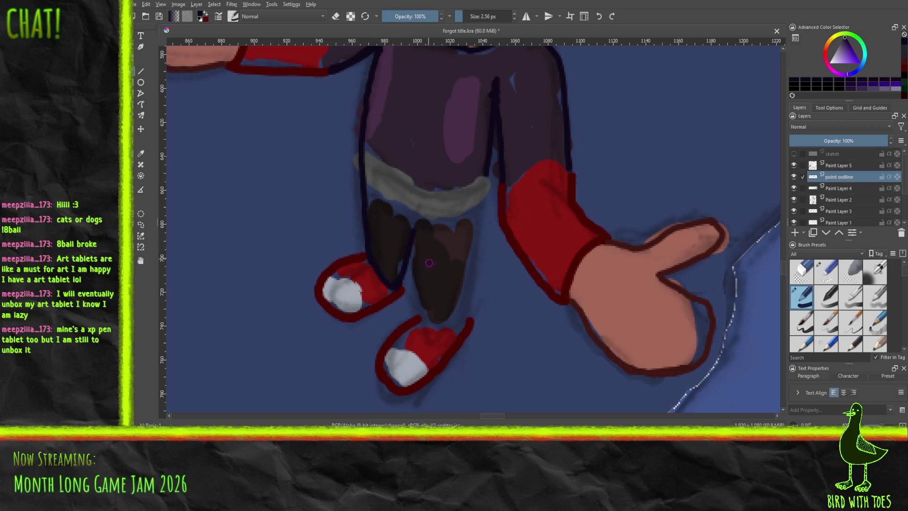
mouse_move(427, 314)
mouse_down()
mouse_move(432, 321)
mouse_move(413, 240)
mouse_up()
mouse_move(427, 320)
mouse_down()
mouse_move(447, 321)
mouse_move(459, 301)
mouse_move(485, 203)
mouse_up()
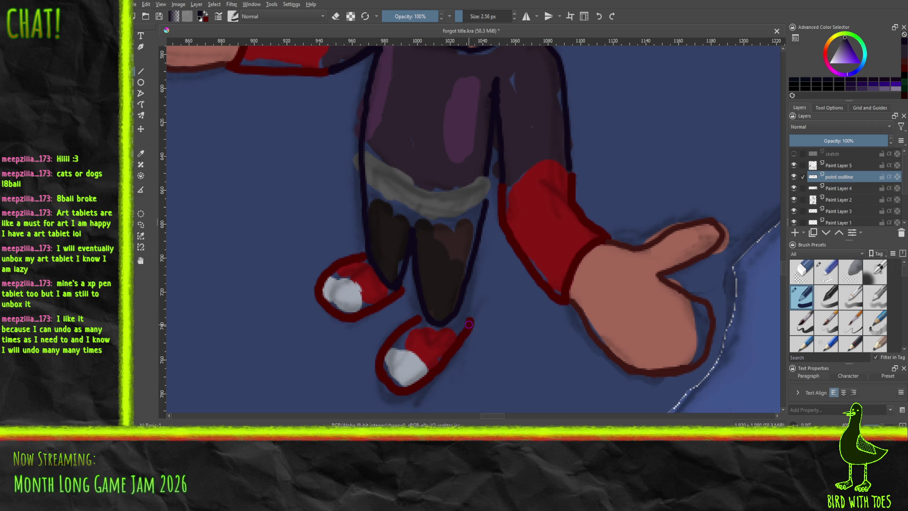
key(ctrl+z)
key(ctrl+z)
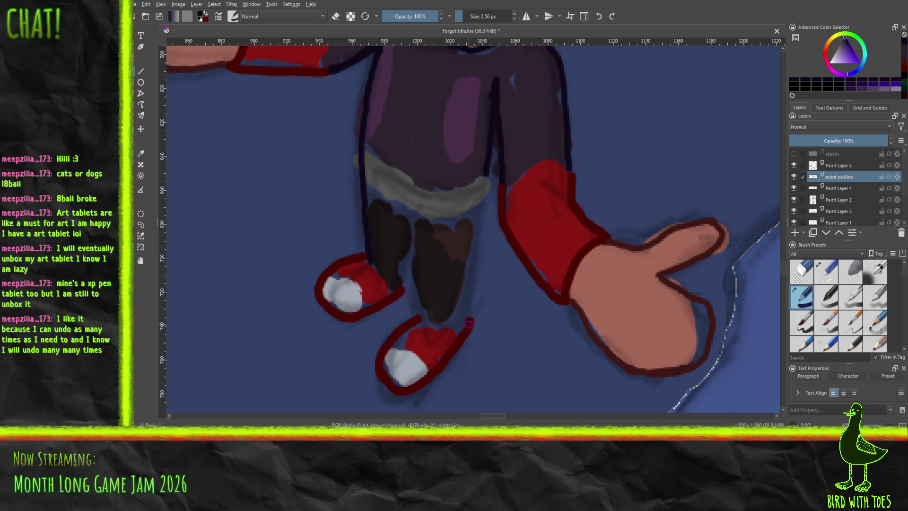
Step: Ink the top of the left shoe and the right leg's left and bottom edges
drag(374, 265, 390, 287)
drag(426, 322, 410, 229)
mouse_move(425, 321)
mouse_down()
mouse_move(460, 313)
mouse_move(474, 261)
mouse_up()
key(ctrl+z)
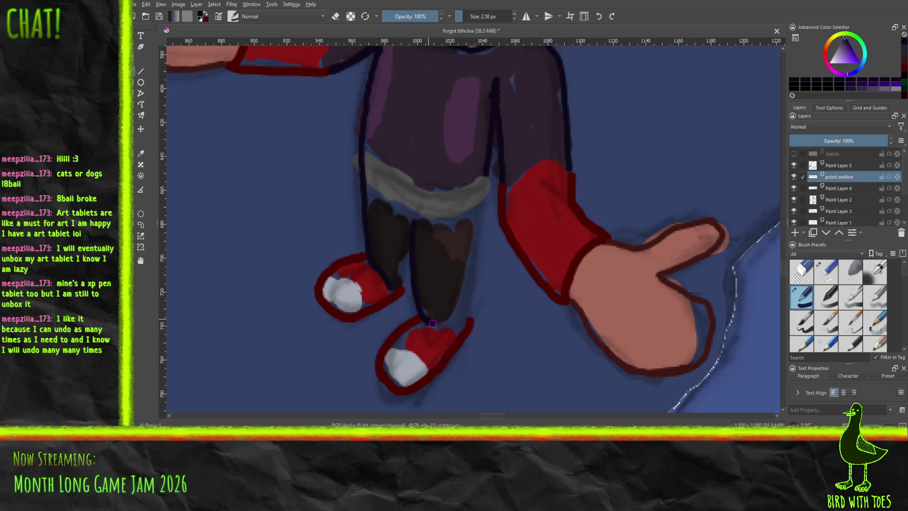
mouse_move(424, 323)
mouse_down()
mouse_move(441, 324)
mouse_move(466, 300)
mouse_move(481, 200)
mouse_up()
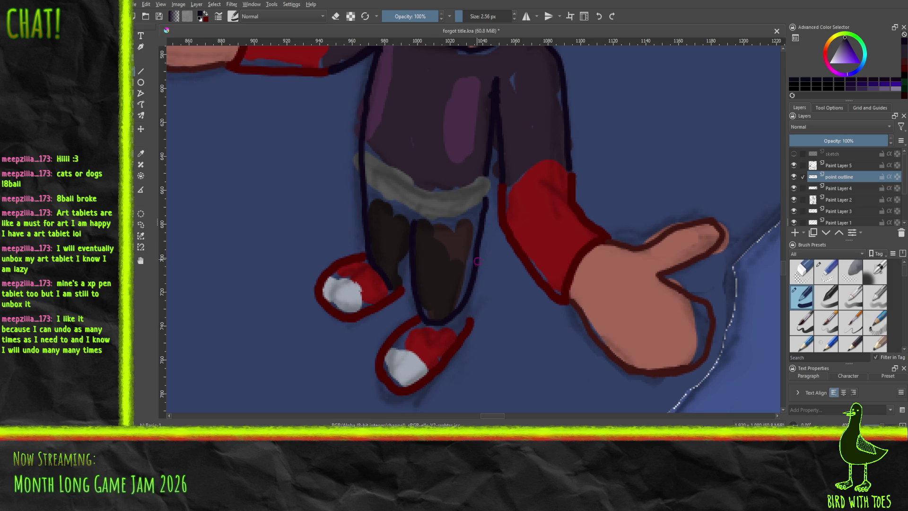
Step: Darken the right leg's right outline, then ink the gap between the legs
drag(478, 253, 485, 199)
drag(476, 264, 467, 296)
click(823, 276)
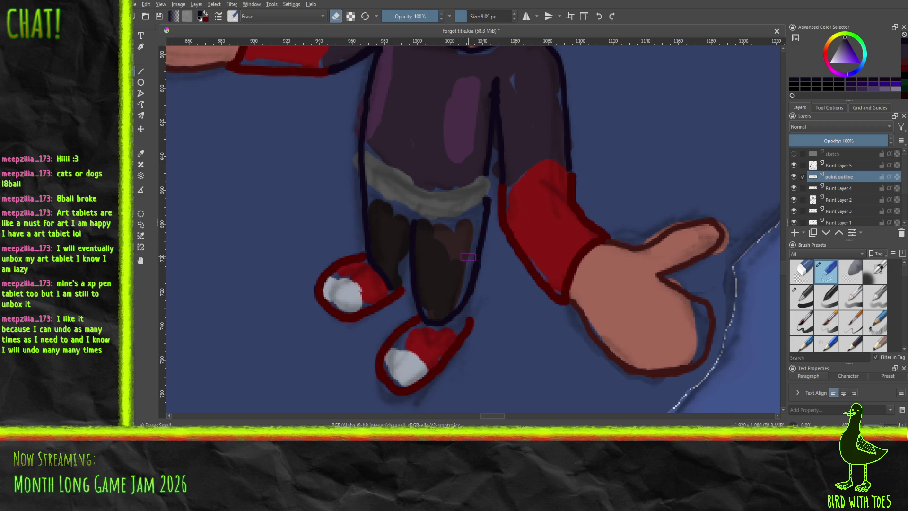
click(804, 301)
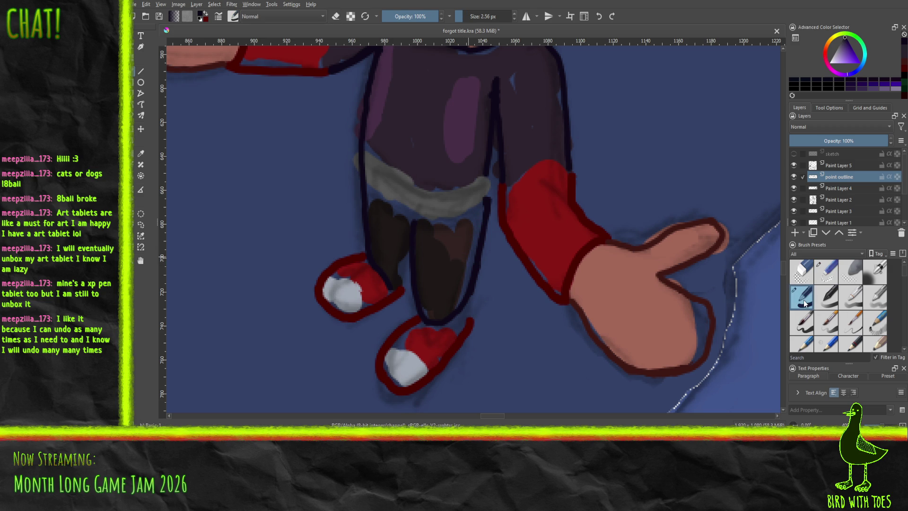
drag(402, 285, 408, 256)
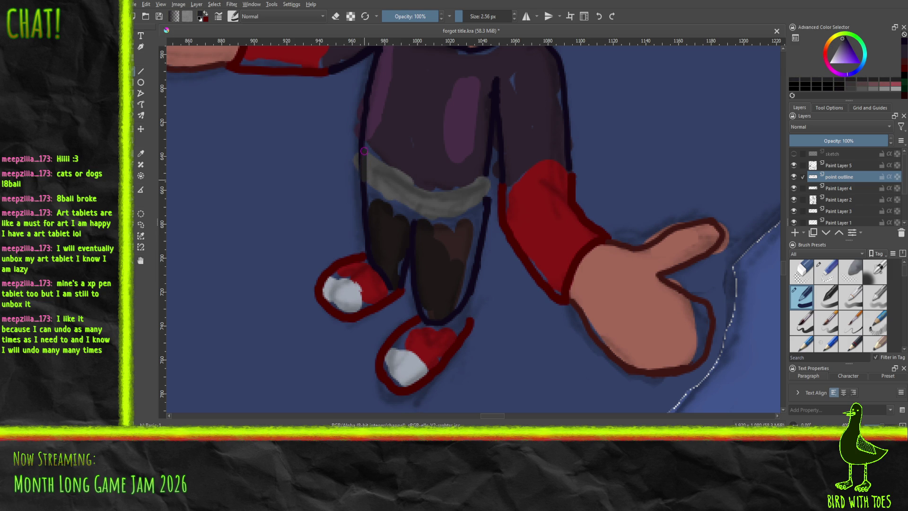
Step: Ink the waistband's right and left edges in dark outline
drag(487, 203, 487, 186)
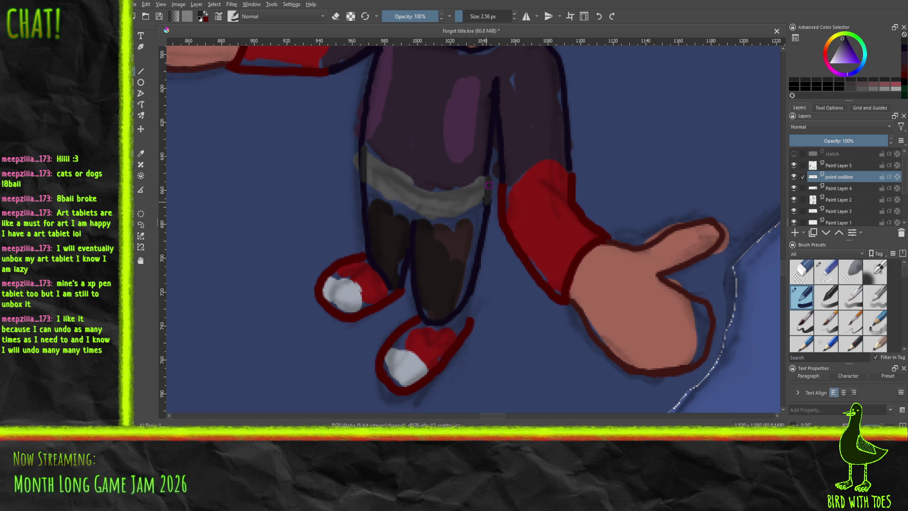
mouse_move(358, 171)
mouse_down()
mouse_move(359, 146)
mouse_move(360, 163)
mouse_up()
mouse_move(360, 140)
mouse_down()
mouse_move(362, 155)
mouse_move(413, 182)
mouse_move(445, 189)
mouse_move(482, 178)
mouse_up()
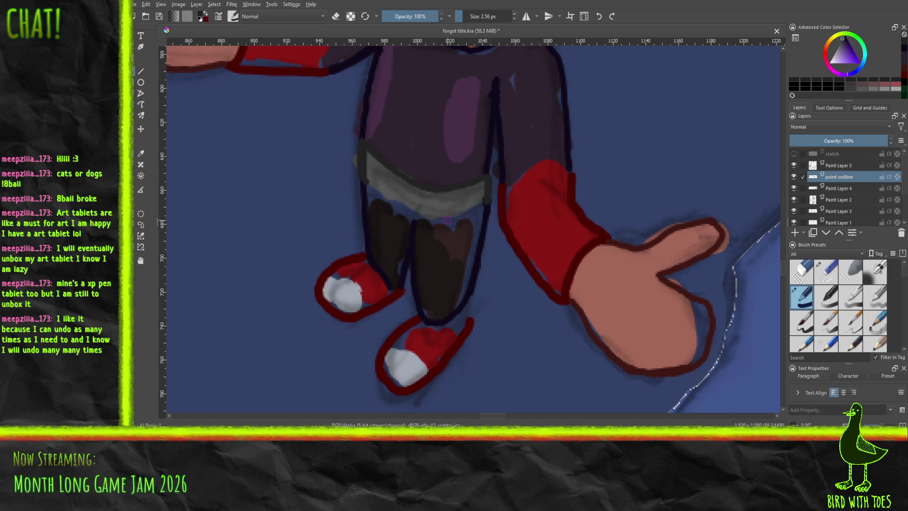
Step: Ink the waistband's bottom and lower-left edges, undoing uneven strokes
mouse_move(435, 221)
mouse_down()
mouse_move(466, 218)
mouse_move(487, 201)
mouse_up()
drag(365, 178, 372, 185)
key(ctrl+z)
drag(367, 182, 433, 219)
key(ctrl+z)
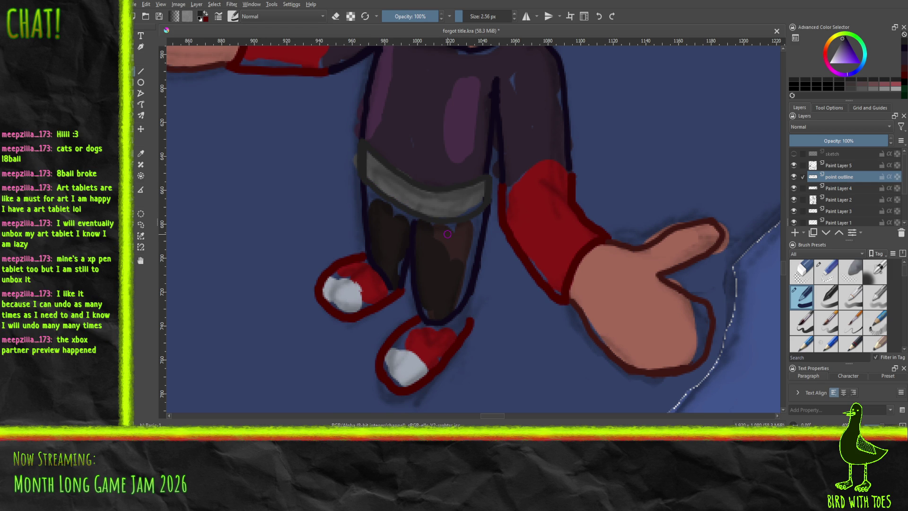
scroll(400, 149, down, 3)
Step: Zoom out to the whole character and toggle the rough colour layers to compare
scroll(400, 148, down, 3)
mouse_move(400, 149)
mouse_down()
mouse_move(385, 213)
mouse_move(356, 259)
mouse_move(359, 288)
mouse_move(329, 328)
mouse_up()
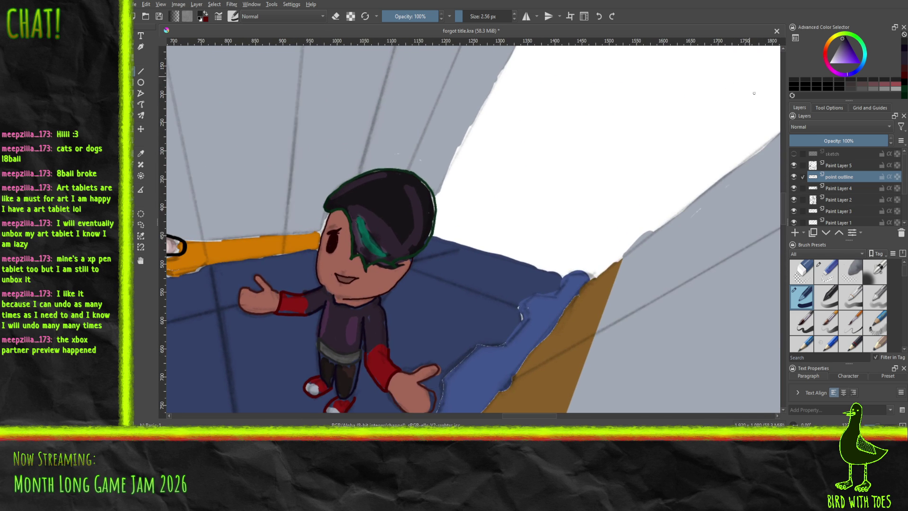
scroll(850, 198, down, 2)
click(793, 196)
click(793, 196)
click(792, 186)
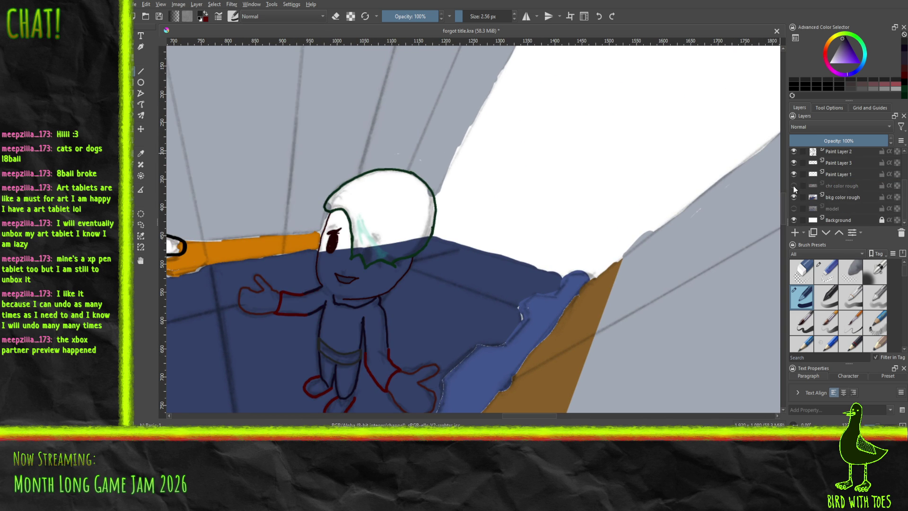
Step: Recentre the view and make the 'chr color rough' layer visible to show the character's colours
drag(597, 246, 643, 192)
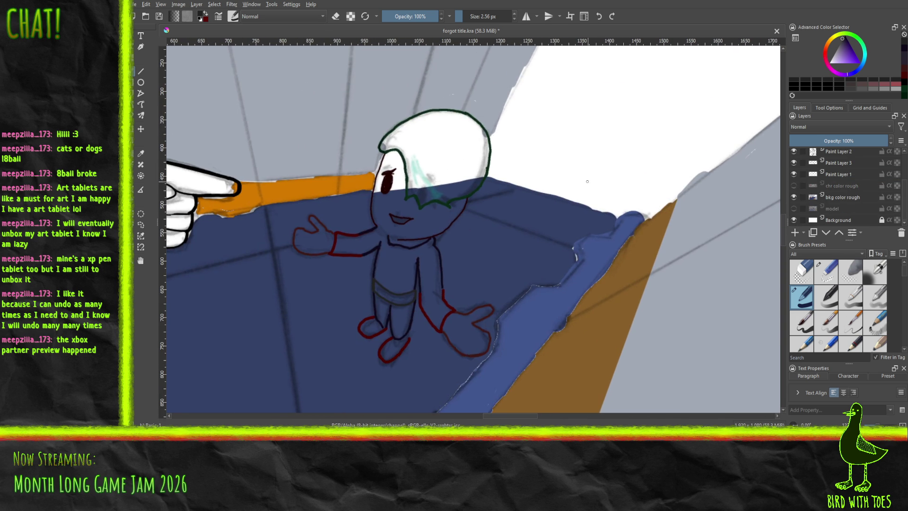
scroll(587, 181, up, 2)
scroll(591, 189, down, 3)
scroll(630, 246, up, 1)
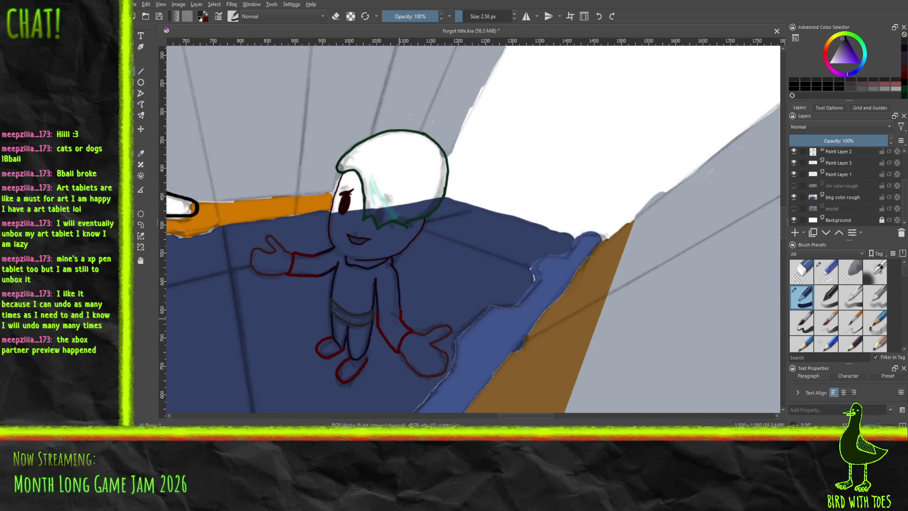
drag(374, 298, 416, 292)
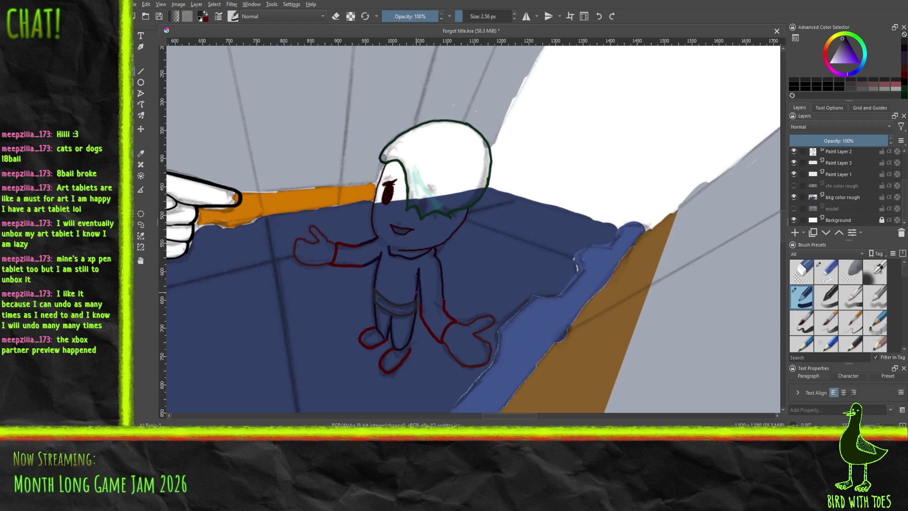
click(793, 185)
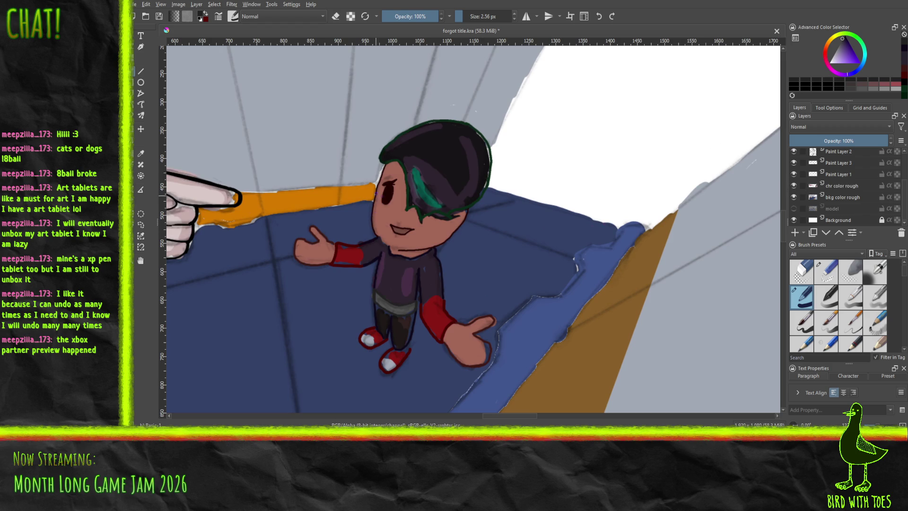
scroll(401, 214, down, 6)
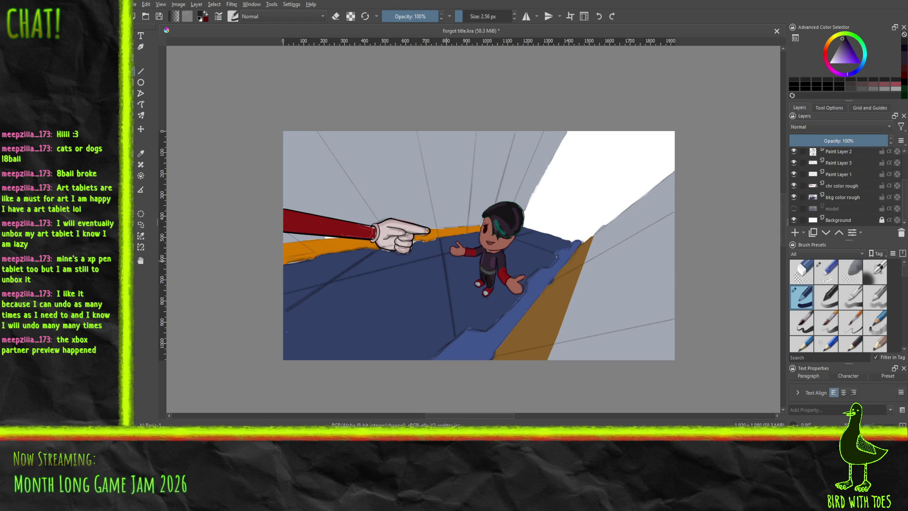
Step: Recentre the character and toggle the face detail and face outline layers to compare, keeping both visible
scroll(511, 387, up, 4)
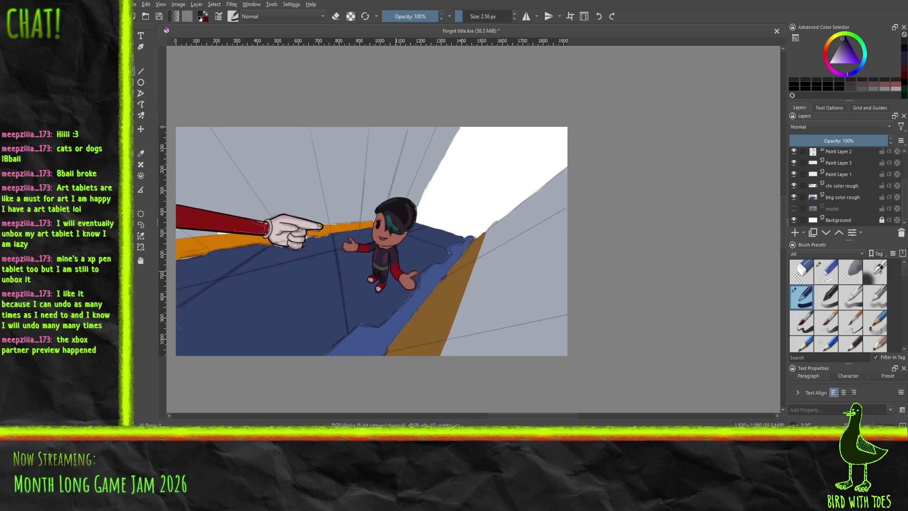
scroll(467, 296, down, 2)
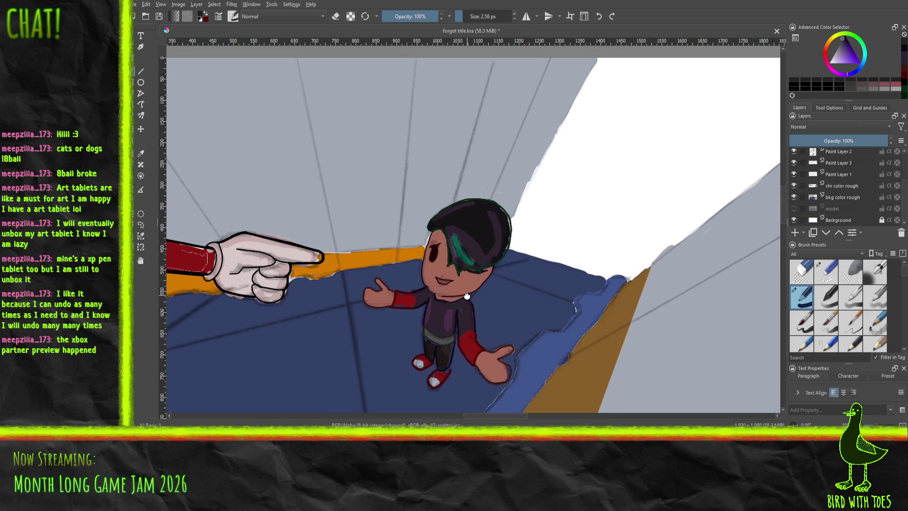
drag(467, 296, 456, 291)
scroll(456, 291, up, 2)
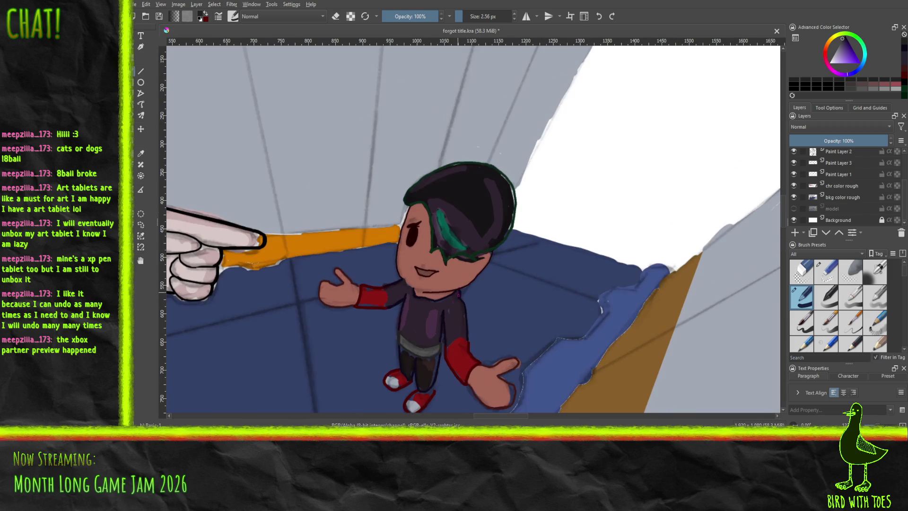
click(793, 152)
click(793, 151)
click(793, 152)
click(793, 152)
scroll(846, 169, up, 2)
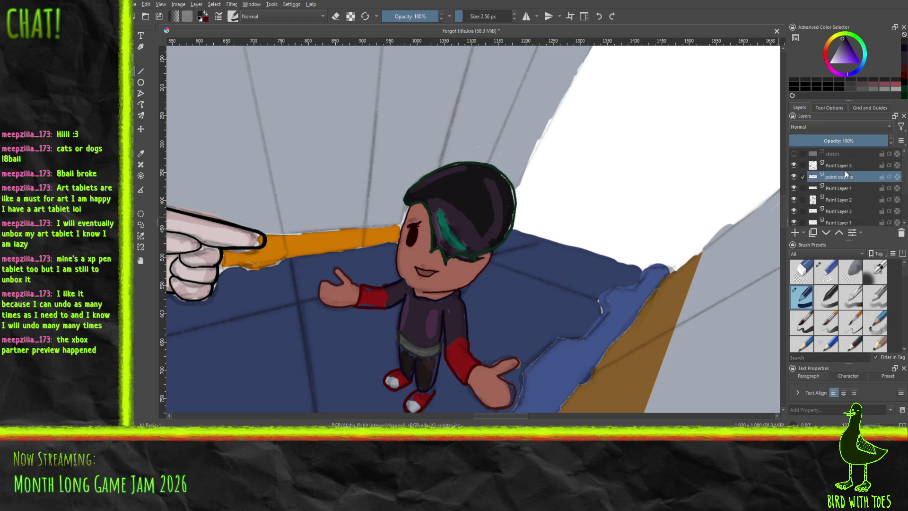
click(837, 165)
click(794, 165)
click(793, 165)
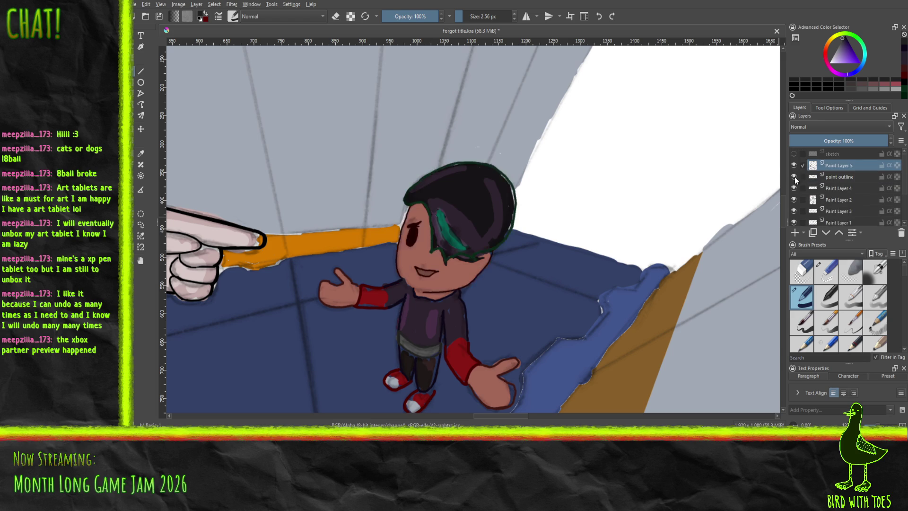
Step: Flick the hand-and-body and hair outline layers on and off to compare, leaving them visible
click(794, 177)
click(794, 177)
click(795, 176)
click(794, 177)
click(795, 176)
click(795, 177)
click(794, 177)
click(794, 177)
click(794, 177)
click(794, 176)
click(794, 177)
click(795, 177)
click(793, 167)
click(794, 176)
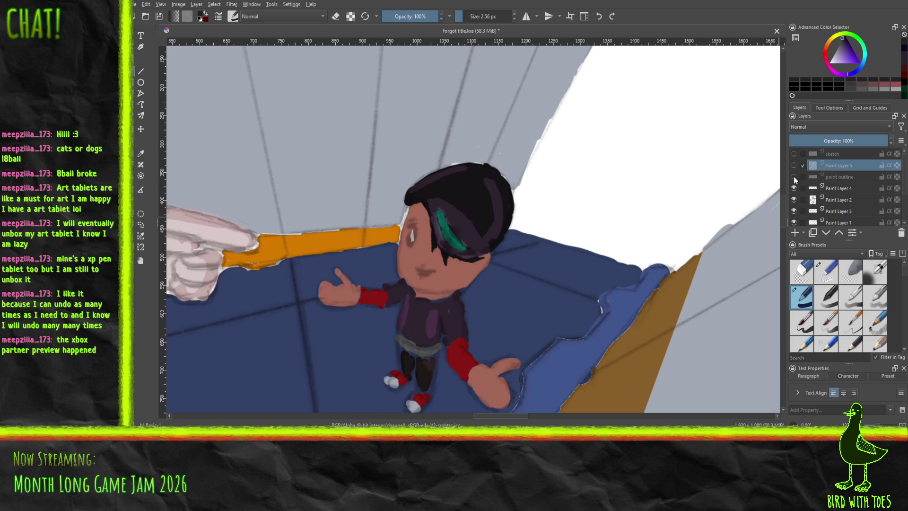
click(794, 176)
click(793, 165)
Step: Hide the old hand paint on Paint Layer 4 and the hair-highlight and shoe strokes on Paint Layer 2
click(794, 188)
click(794, 188)
click(793, 188)
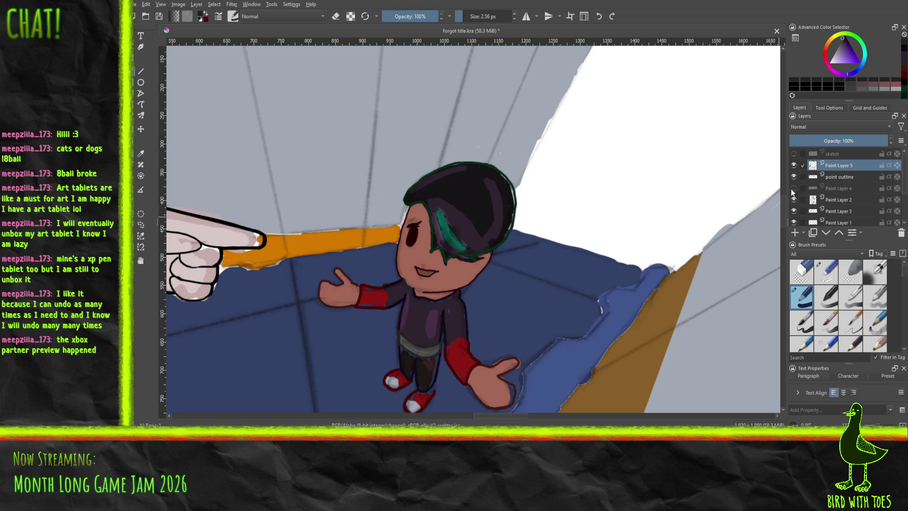
click(793, 199)
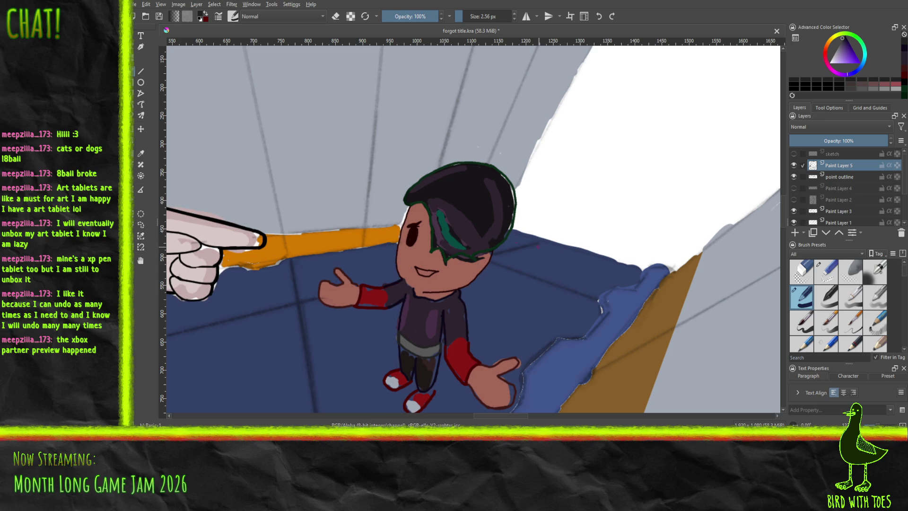
scroll(451, 264, down, 8)
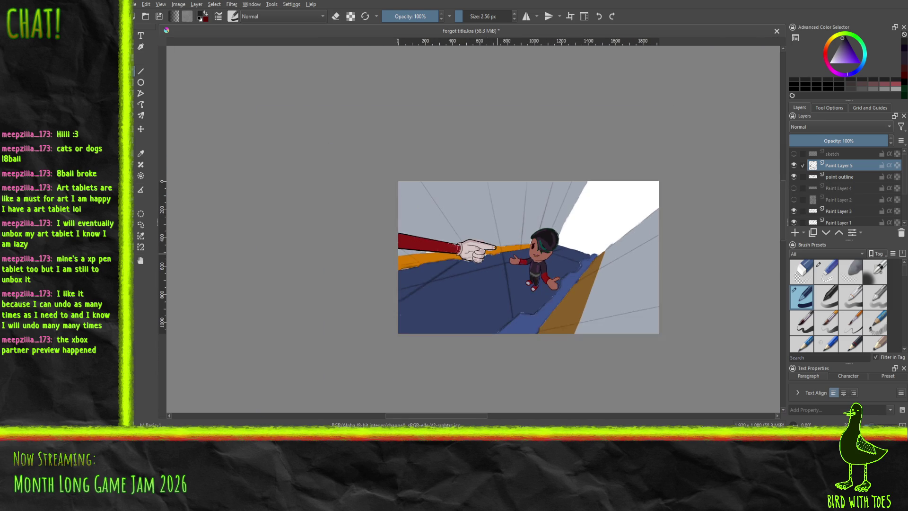
scroll(451, 253, up, 3)
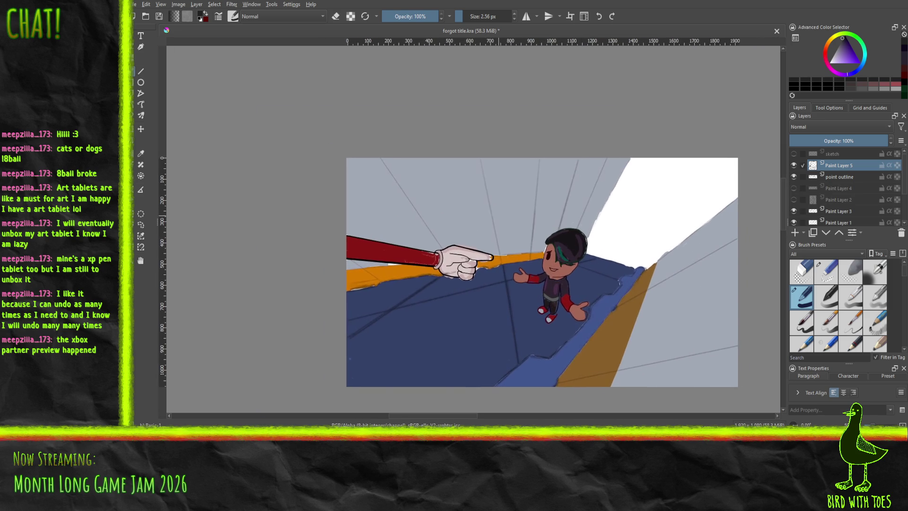
scroll(573, 258, up, 5)
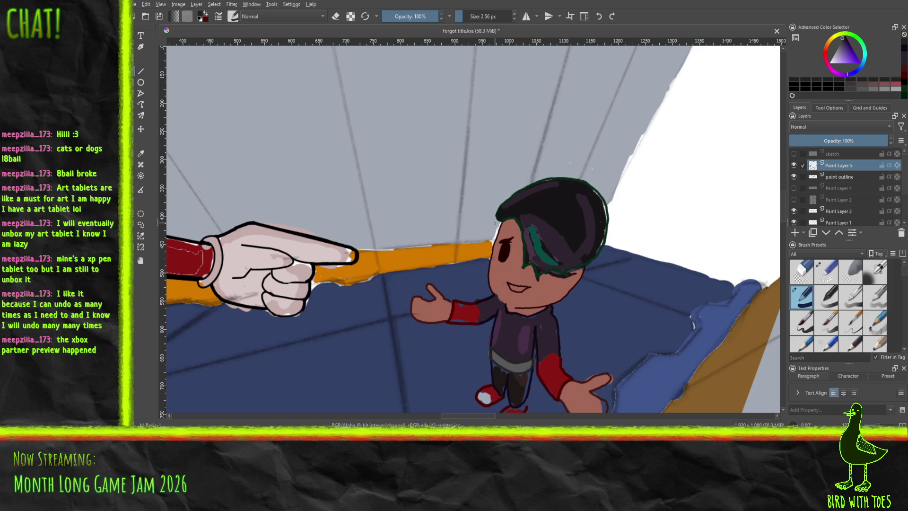
scroll(494, 222, up, 2)
drag(431, 271, 399, 278)
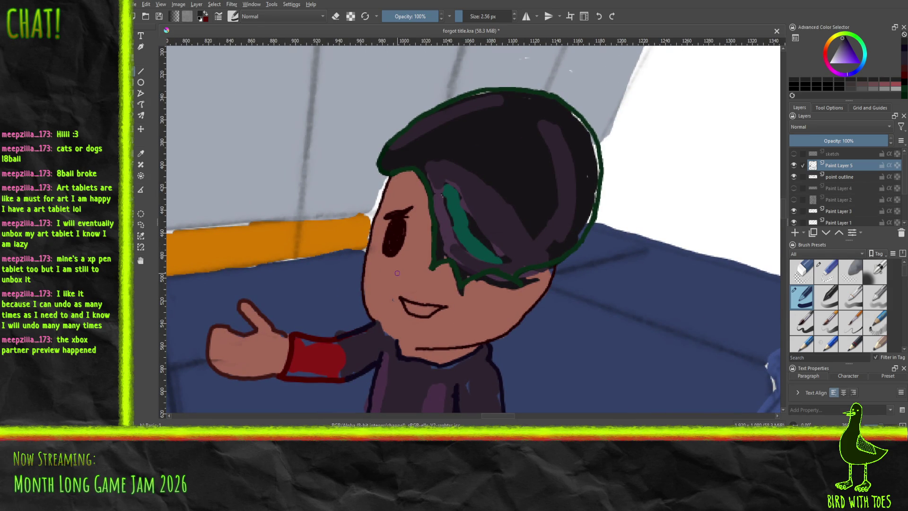
click(141, 153)
Step: Sample the face's skin tone and retouch the chin outline up toward the cheek
click(368, 263)
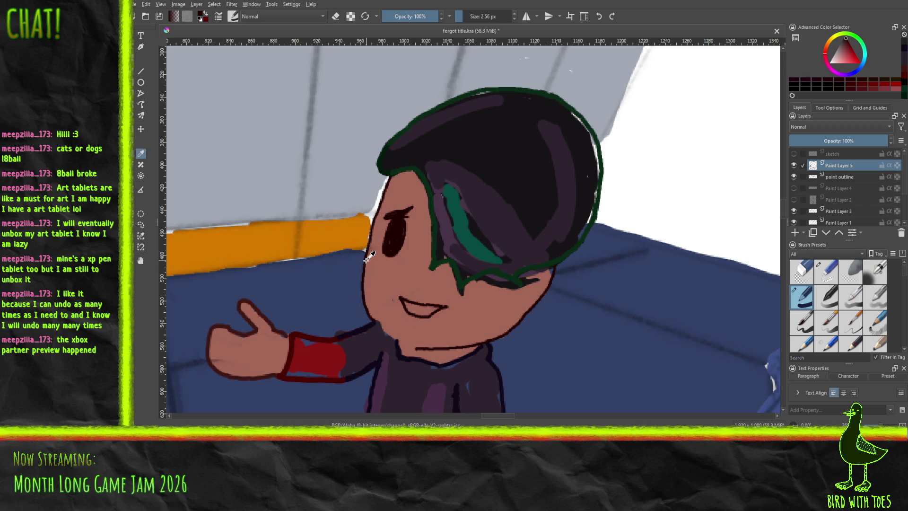
key(b)
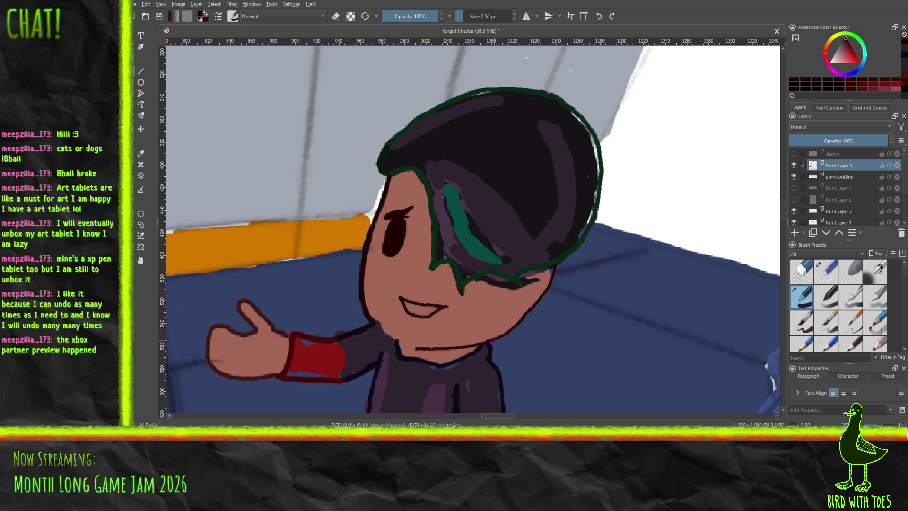
drag(494, 338, 486, 341)
drag(511, 330, 558, 268)
Step: Try a dark fill inside the mouth, then undo it to leave the mouth unfilled
drag(406, 305, 422, 311)
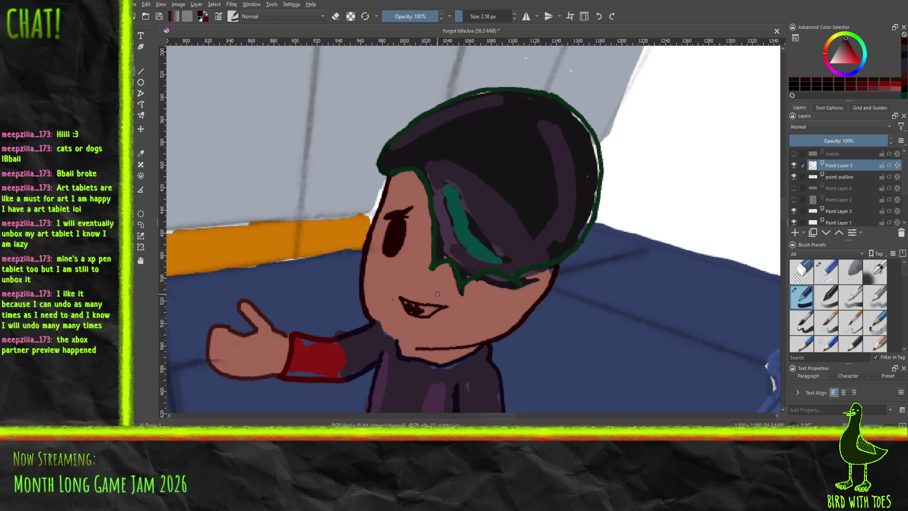
key(ctrl+z)
key(ctrl+z)
key(ctrl+z)
click(141, 153)
Step: Sample the dark green hair outline and erase part of the fringe and eyelid line near the eye
click(548, 261)
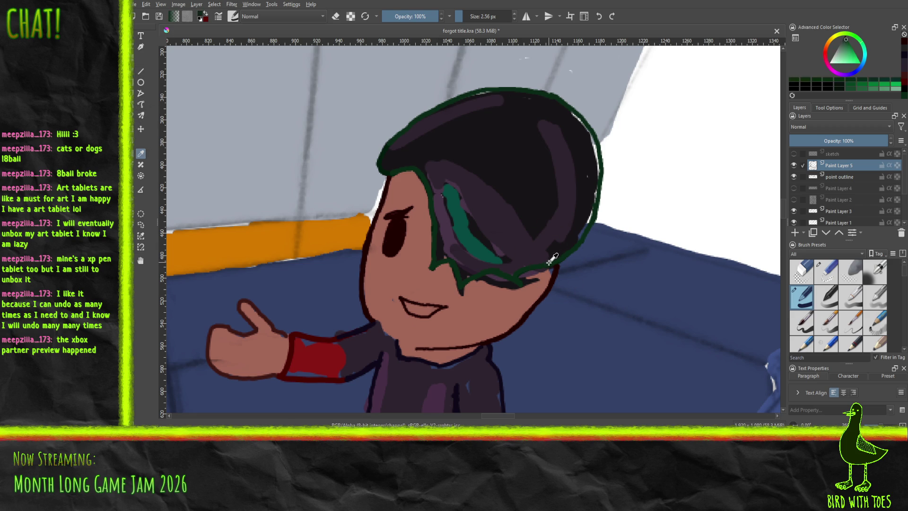
click(824, 273)
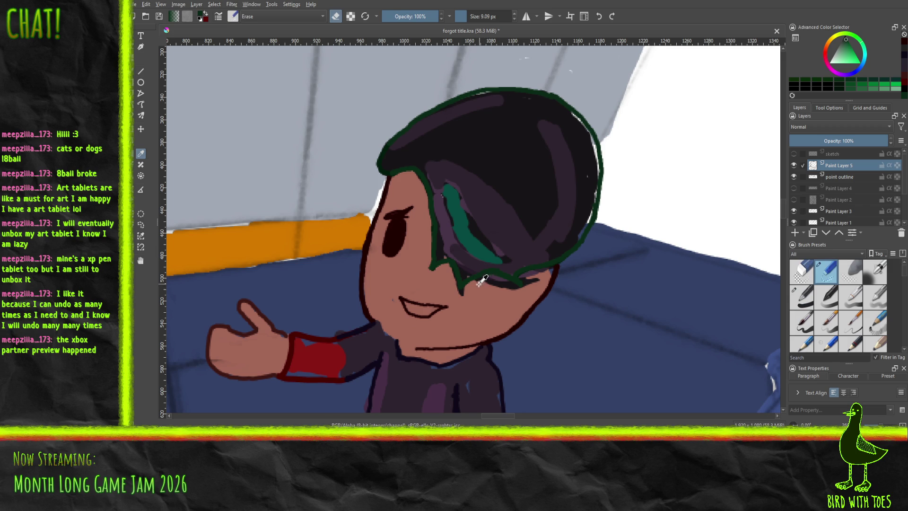
key(b)
drag(469, 280, 482, 275)
drag(520, 280, 526, 269)
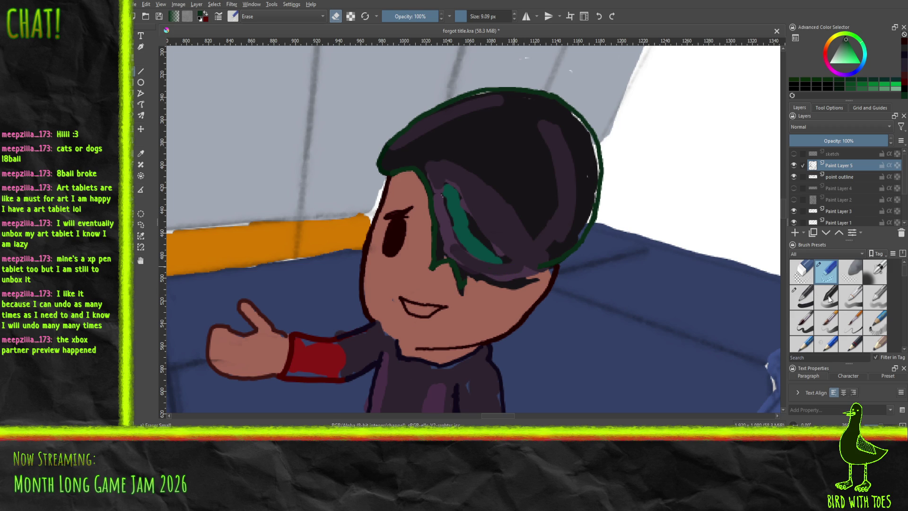
Step: Redraw a thin dark-green line along the fringe and add a green stroke left of the head
click(802, 299)
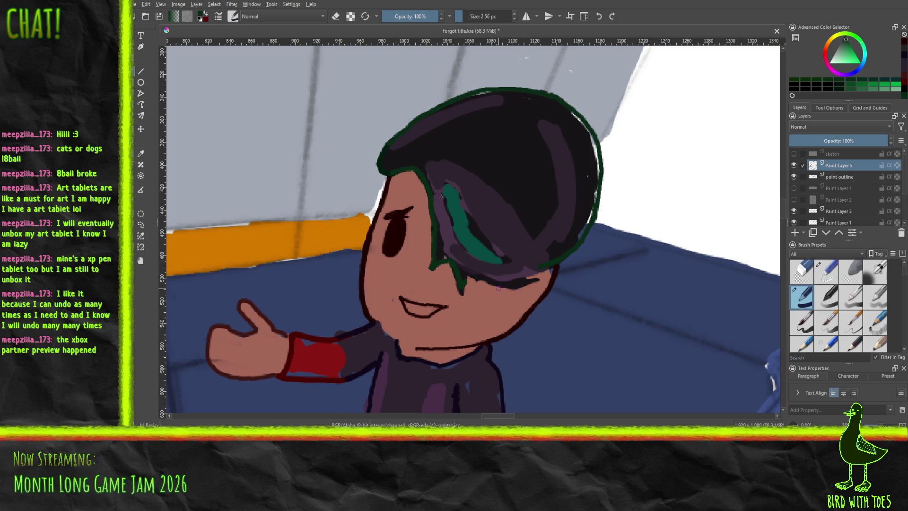
mouse_move(484, 280)
mouse_down()
mouse_move(536, 280)
mouse_move(525, 275)
mouse_up()
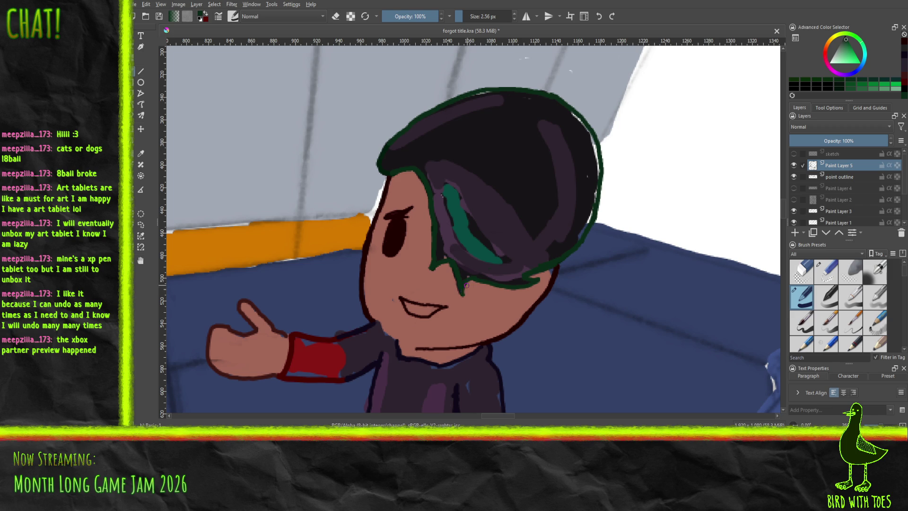
mouse_move(208, 208)
mouse_down()
mouse_move(256, 161)
mouse_move(272, 149)
mouse_move(221, 203)
mouse_move(313, 128)
mouse_up()
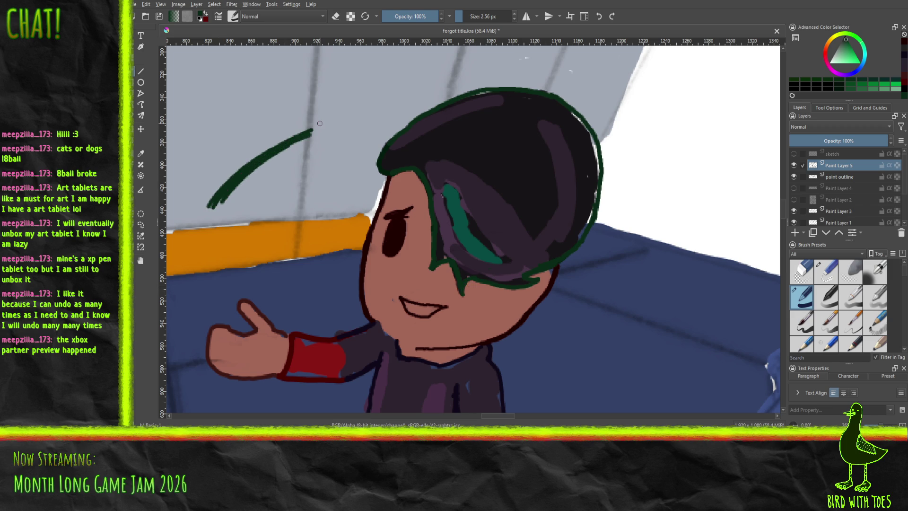
key(ctrl+z)
key(ctrl+z)
key(ctrl+z)
key(ctrl+z)
click(850, 322)
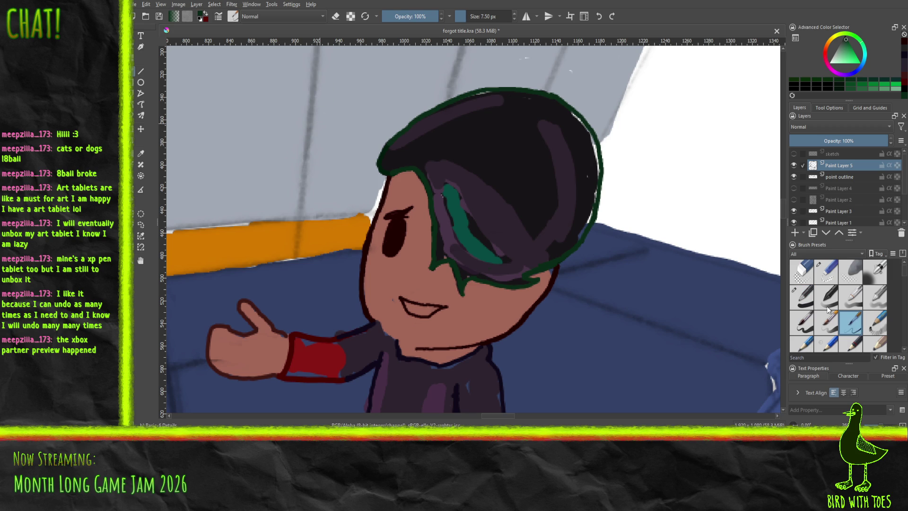
drag(203, 190, 259, 135)
drag(220, 168, 282, 117)
drag(242, 149, 279, 116)
drag(220, 170, 280, 119)
drag(240, 152, 291, 112)
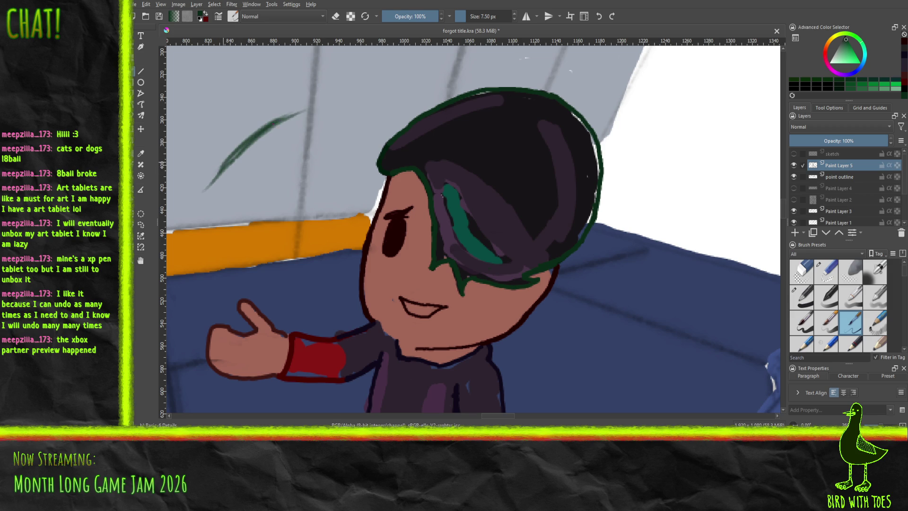
key(ctrl+z)
key(ctrl+z)
key(ctrl+z)
key(ctrl+z)
key(ctrl+z)
key(ctrl+z)
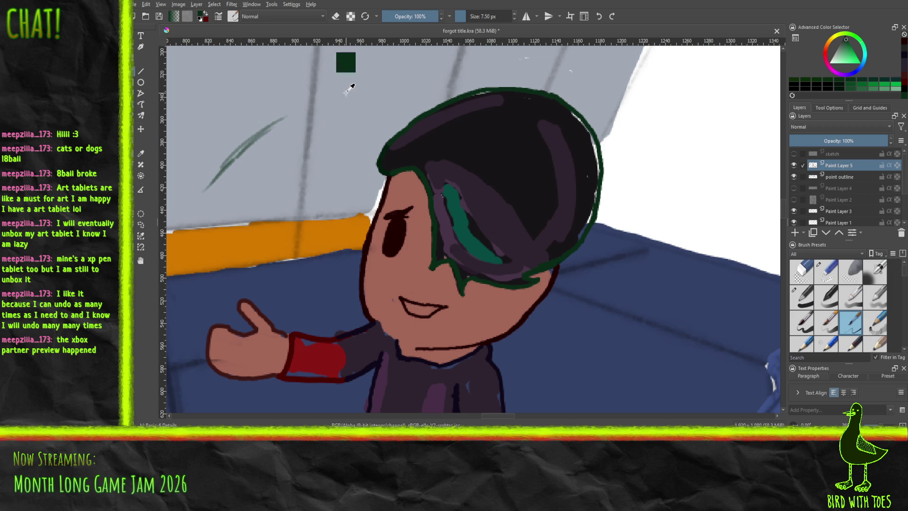
key(ctrl+z)
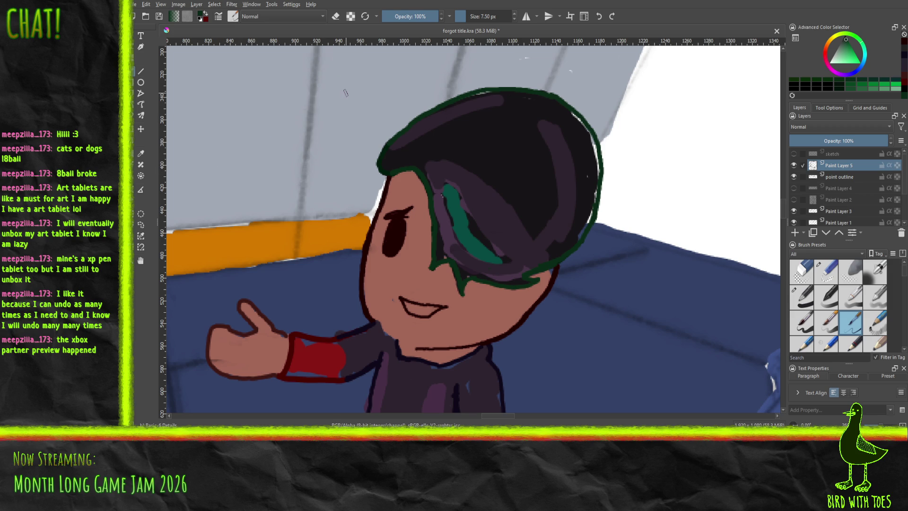
click(872, 321)
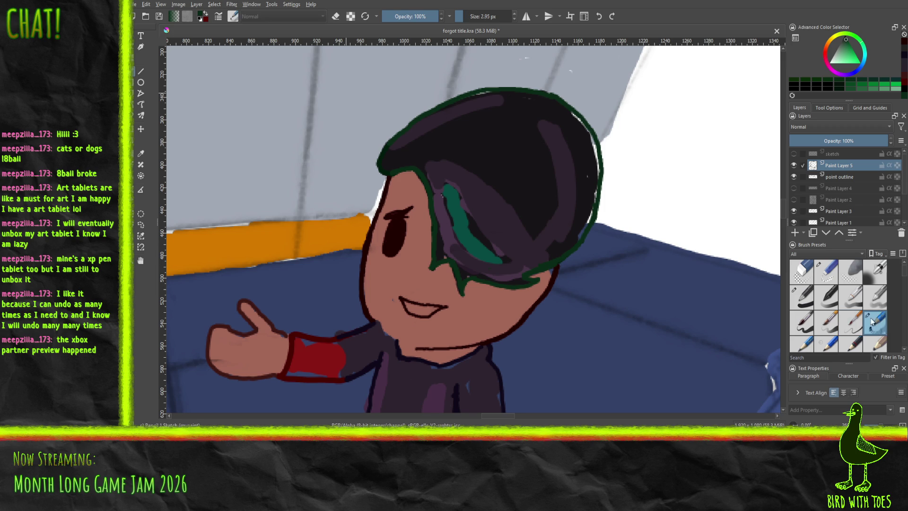
drag(226, 198, 231, 149)
mouse_move(230, 202)
mouse_down()
mouse_move(259, 110)
mouse_move(287, 86)
mouse_up()
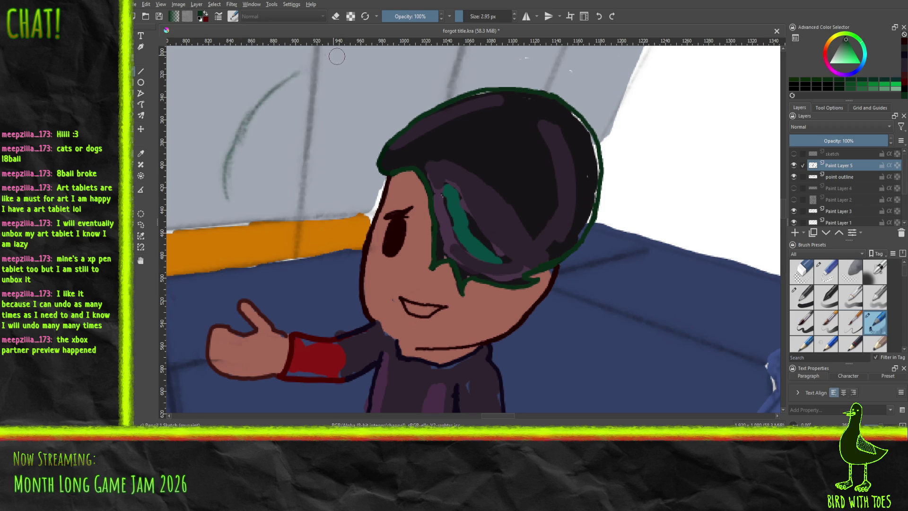
key(ctrl+z)
key(ctrl+z)
key(ctrl+z)
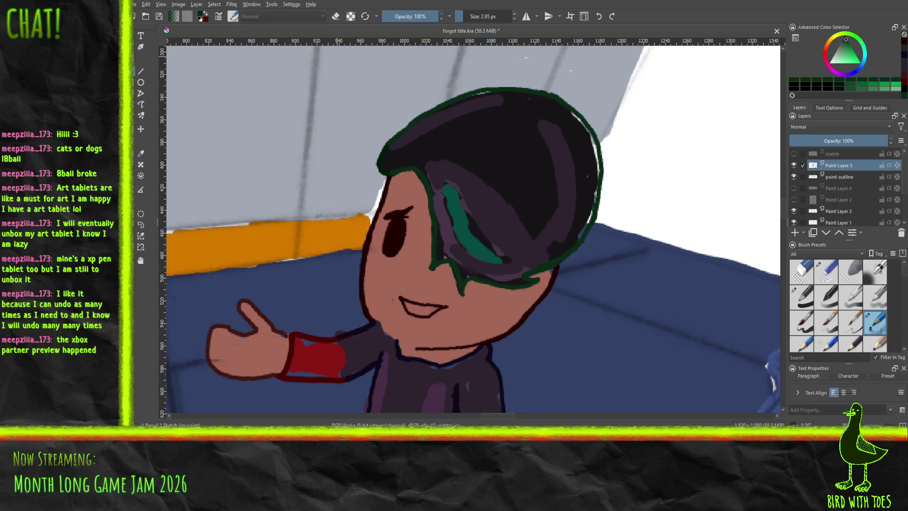
click(852, 328)
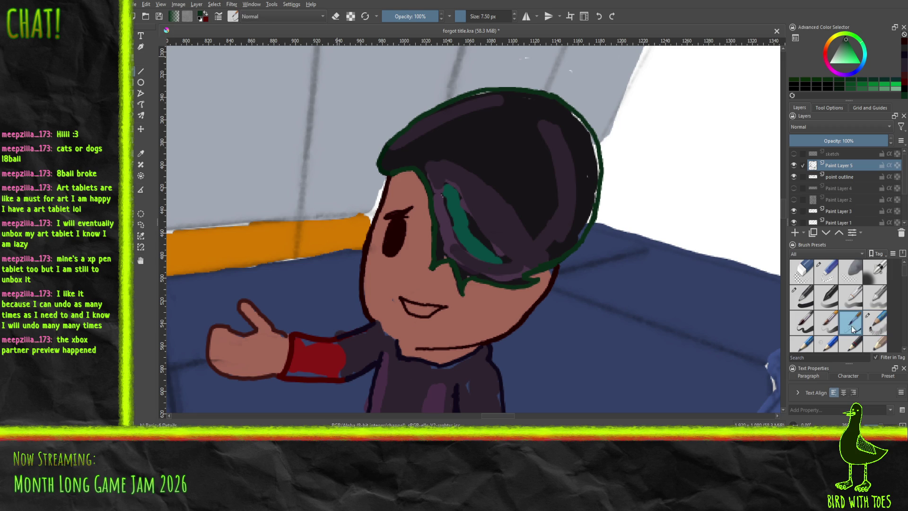
click(884, 346)
scroll(898, 324, down, 1)
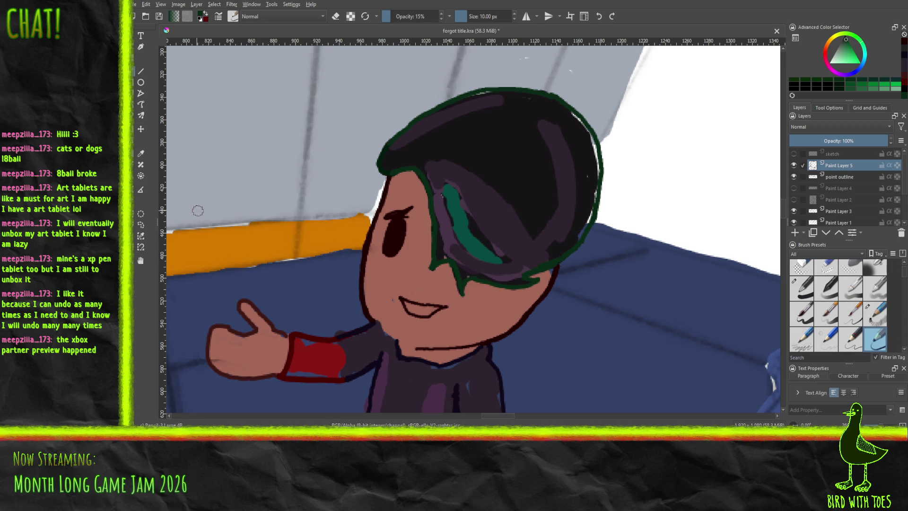
drag(204, 209, 255, 150)
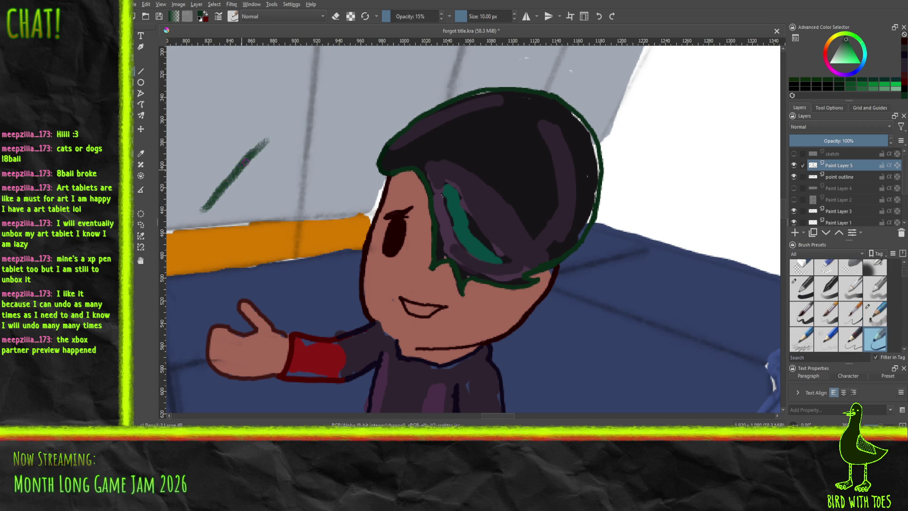
ctrl+click(330, 98)
key(ctrl+z)
key(ctrl+z)
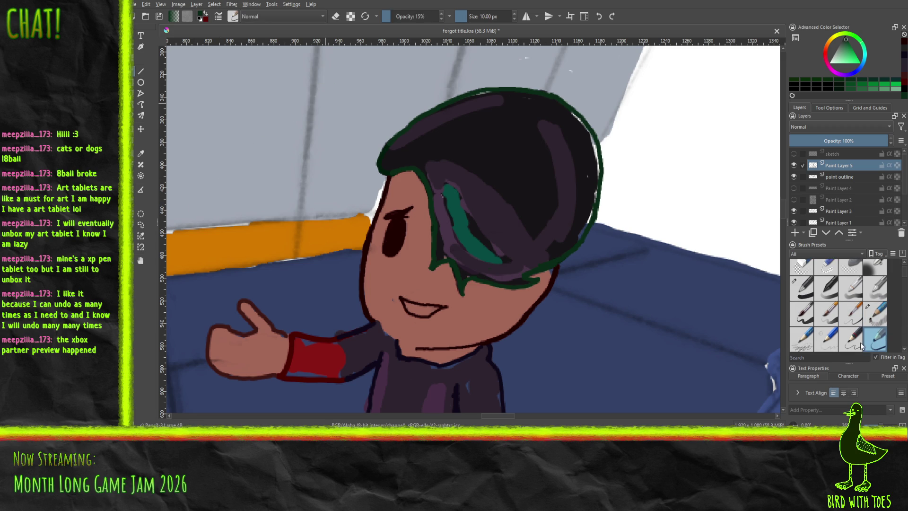
click(853, 339)
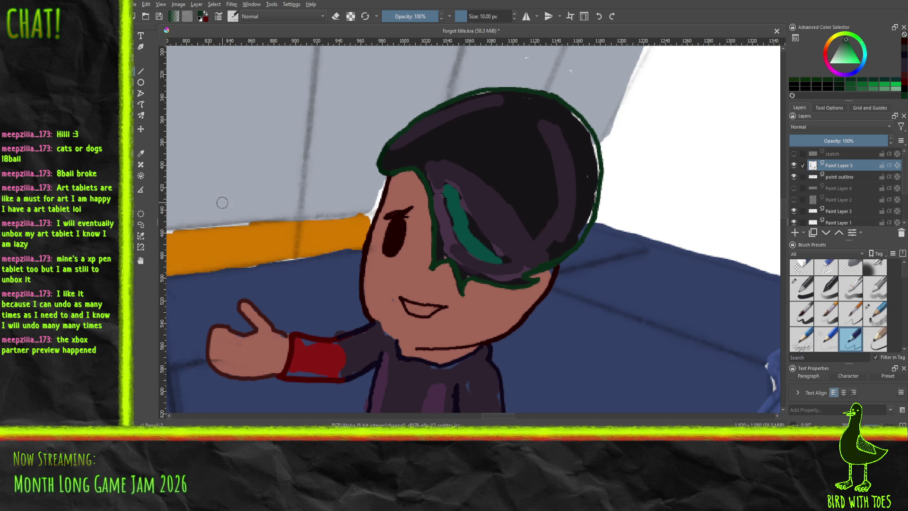
drag(222, 205, 285, 114)
mouse_move(231, 189)
mouse_down()
mouse_move(291, 116)
mouse_move(345, 80)
mouse_up()
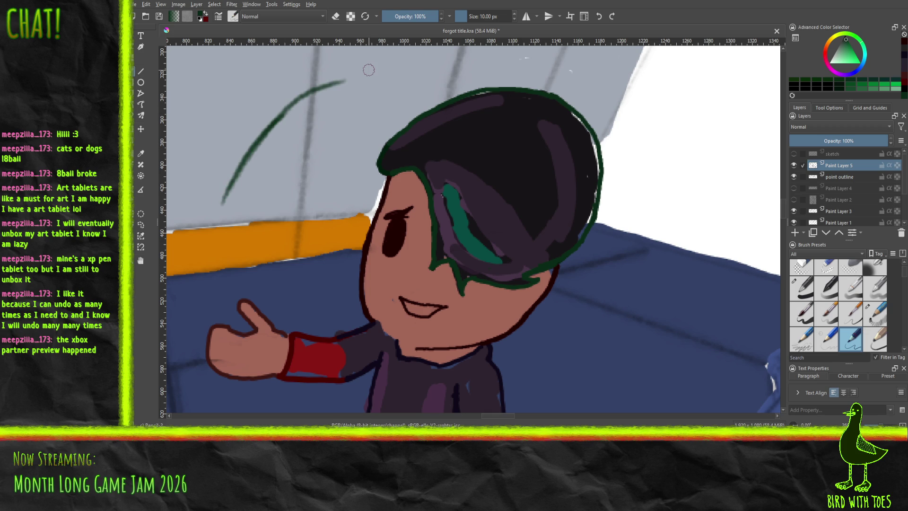
key(ctrl+z)
key(ctrl+z)
key(ctrl+z)
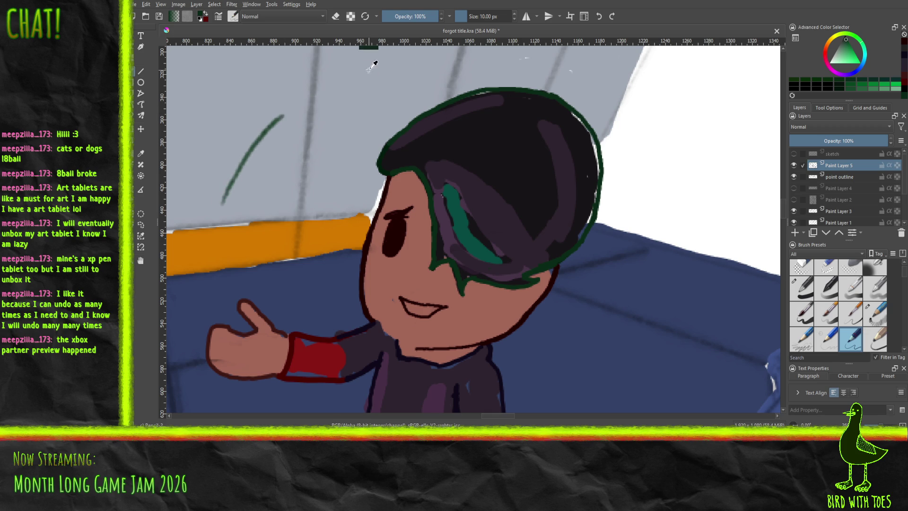
key(ctrl+z)
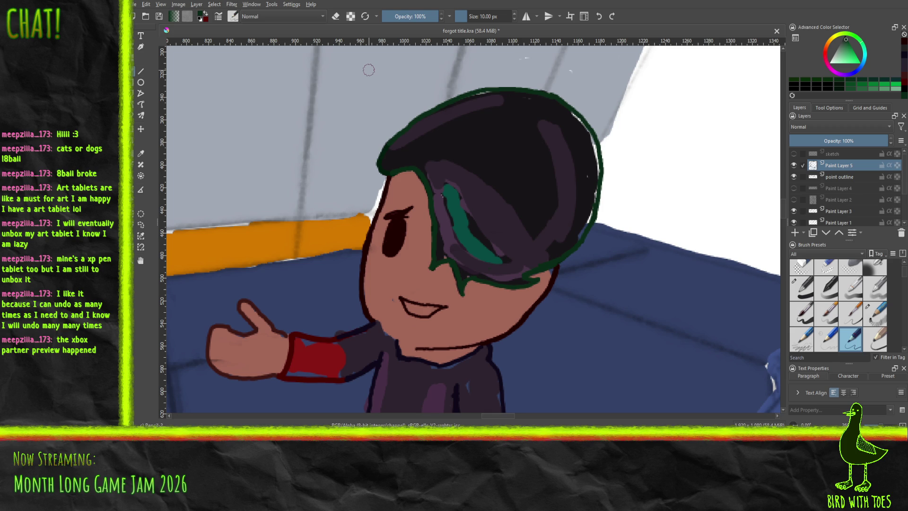
click(829, 288)
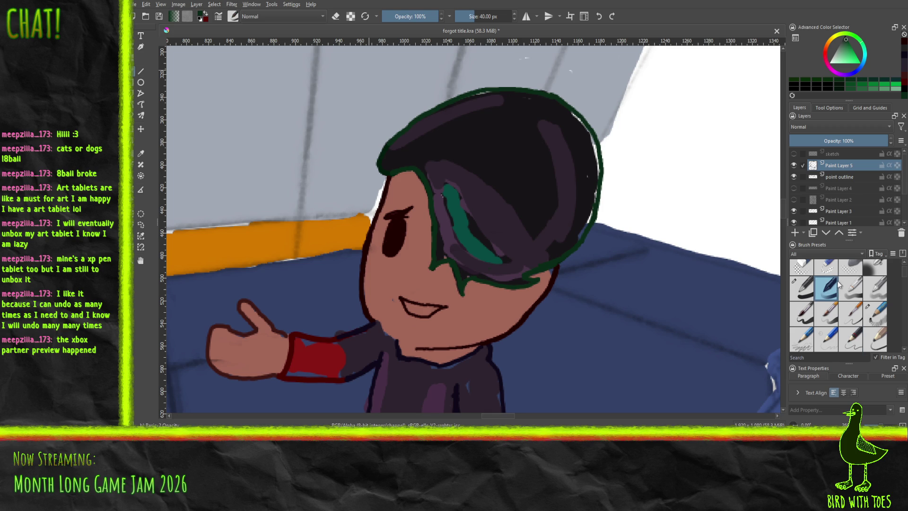
scroll(551, 296, down, 3)
drag(552, 296, 445, 182)
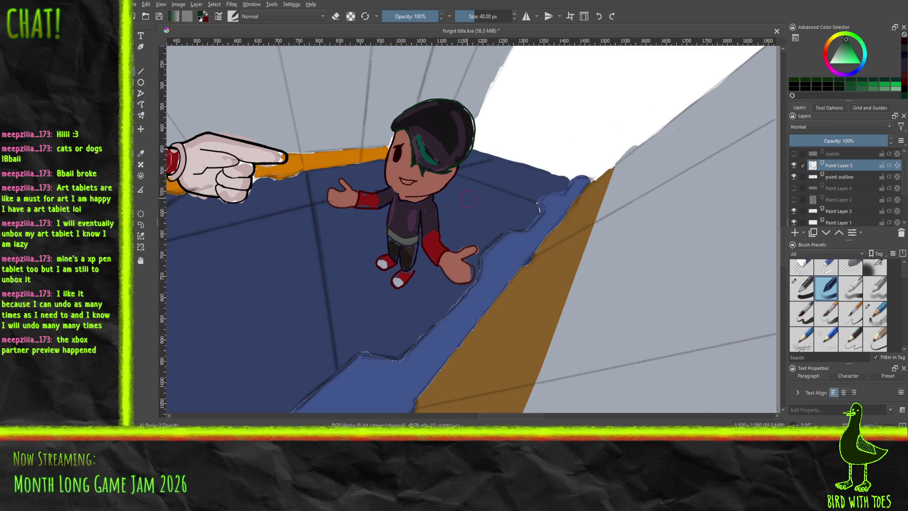
click(803, 290)
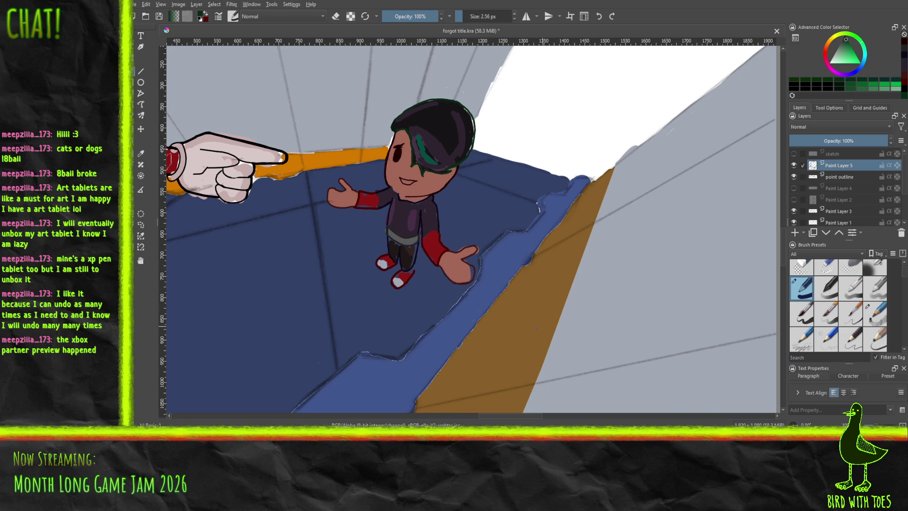
Step: Zoom into the shoes, sample the dark red outline, and extend the shoe outline up toward the leg
scroll(413, 268, up, 10)
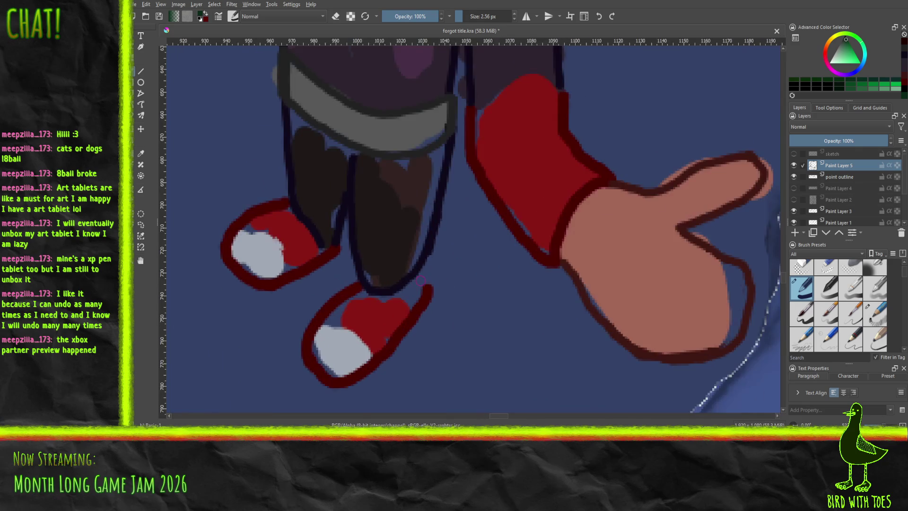
scroll(421, 281, up, 2)
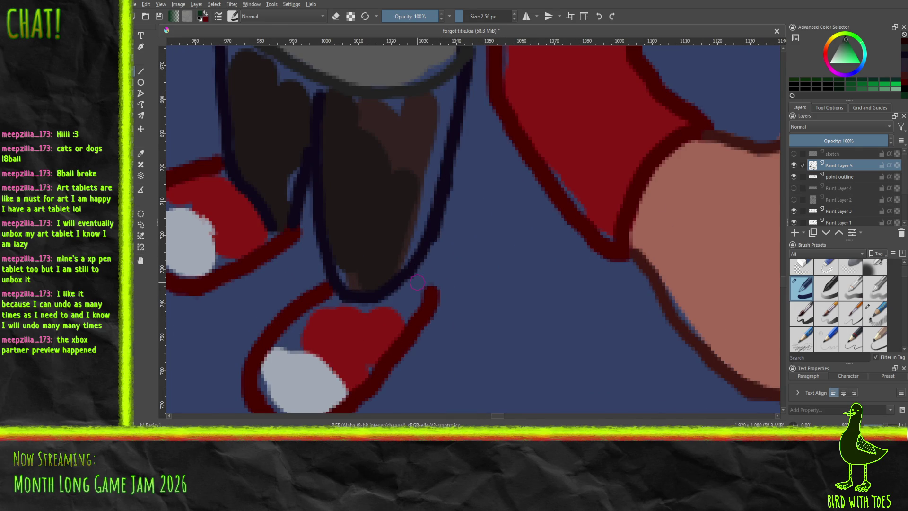
drag(431, 292, 432, 272)
key(ctrl+z)
click(141, 153)
click(432, 296)
click(432, 297)
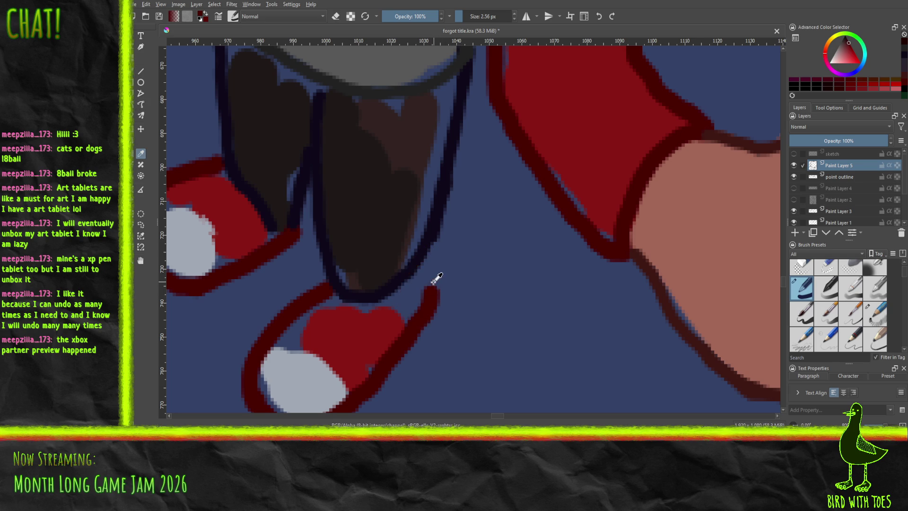
key(b)
mouse_move(432, 296)
mouse_down()
mouse_move(430, 256)
mouse_move(429, 316)
mouse_up()
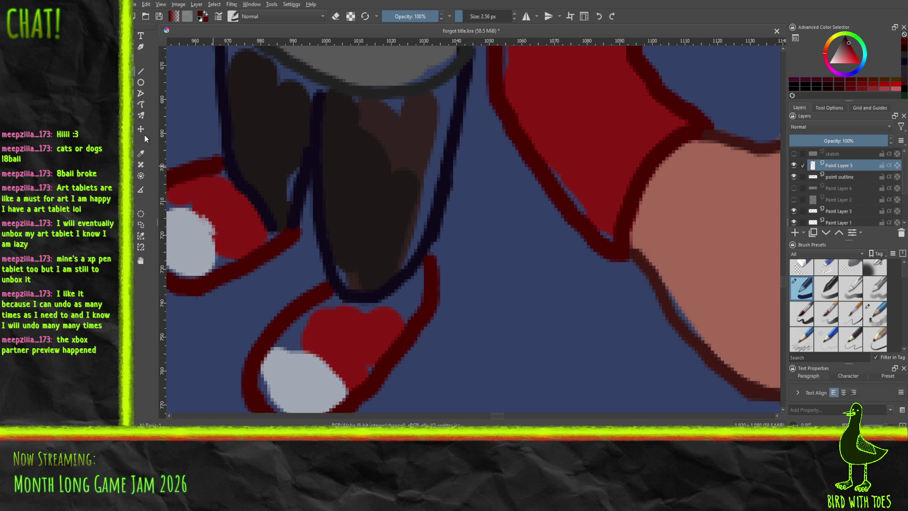
Step: Sample the dark navy, cover the red join with it, zoom out and save the file
click(141, 153)
click(303, 188)
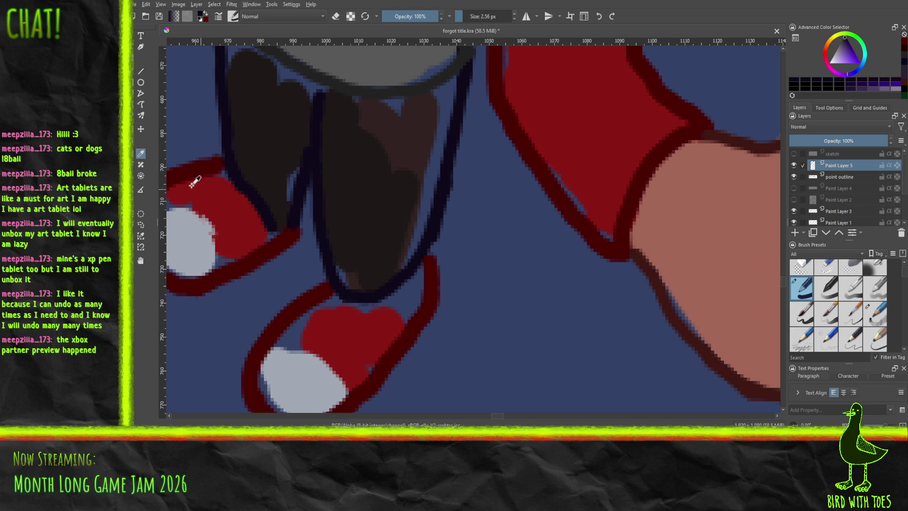
key(b)
mouse_move(292, 229)
mouse_down()
mouse_move(268, 224)
mouse_move(272, 232)
mouse_move(296, 214)
mouse_up()
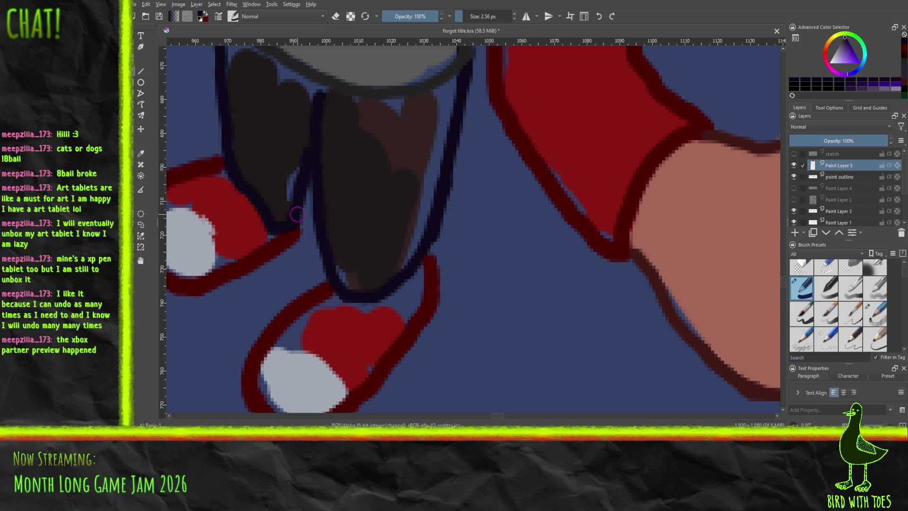
scroll(297, 214, down, 10)
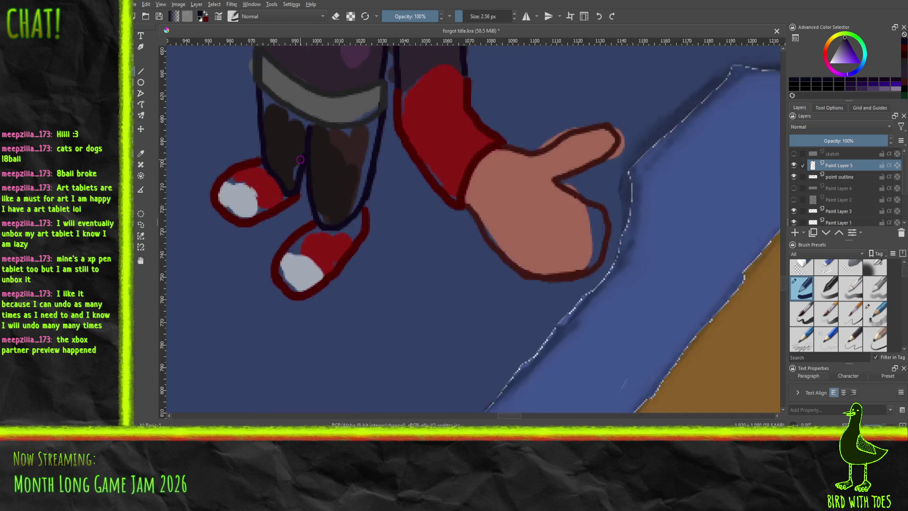
key(ctrl+s)
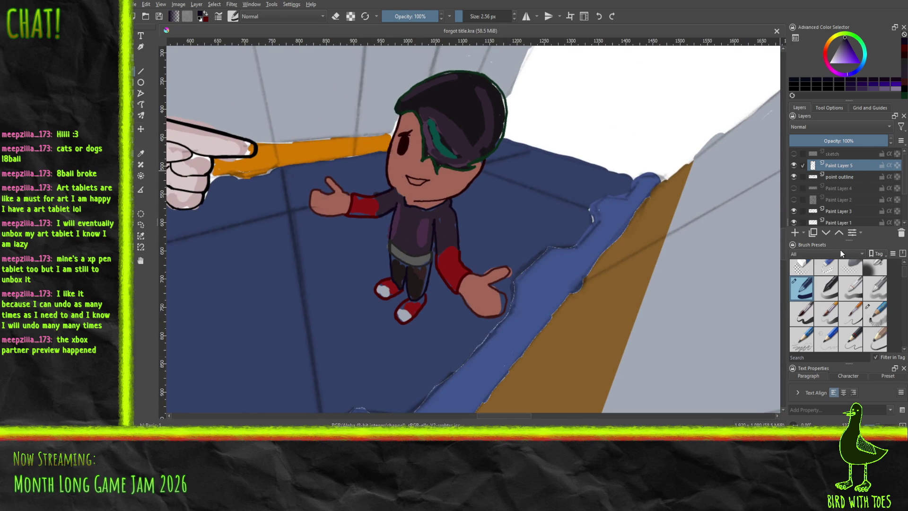
key(shift+Delete)
click(794, 165)
click(793, 165)
click(794, 165)
click(793, 165)
click(793, 165)
click(793, 165)
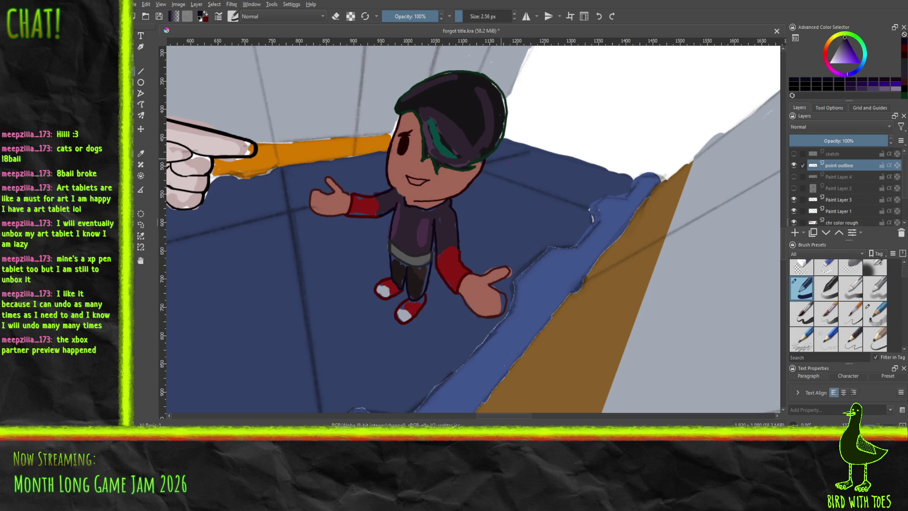
scroll(410, 215, down, 5)
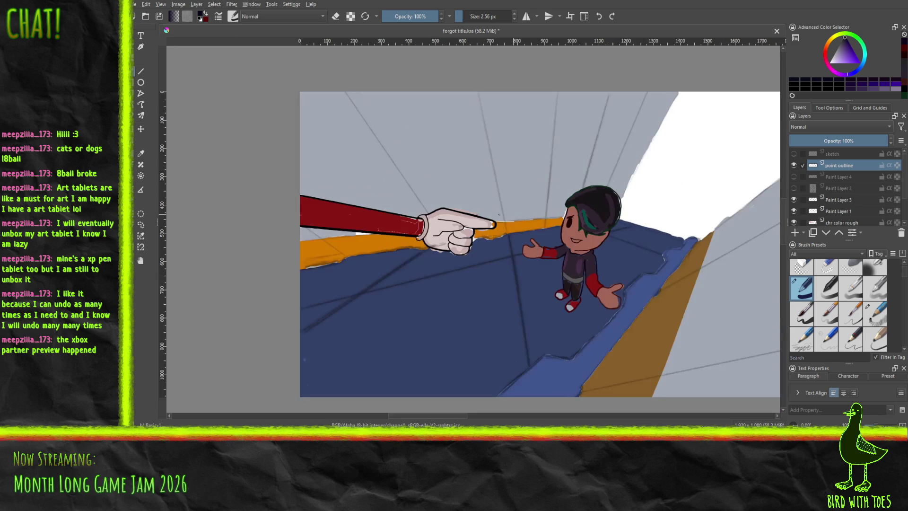
drag(410, 215, 356, 211)
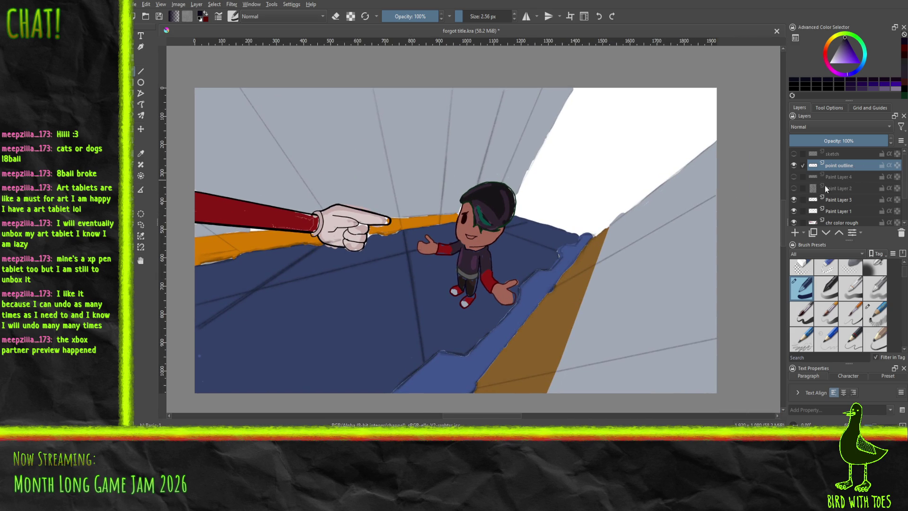
click(844, 200)
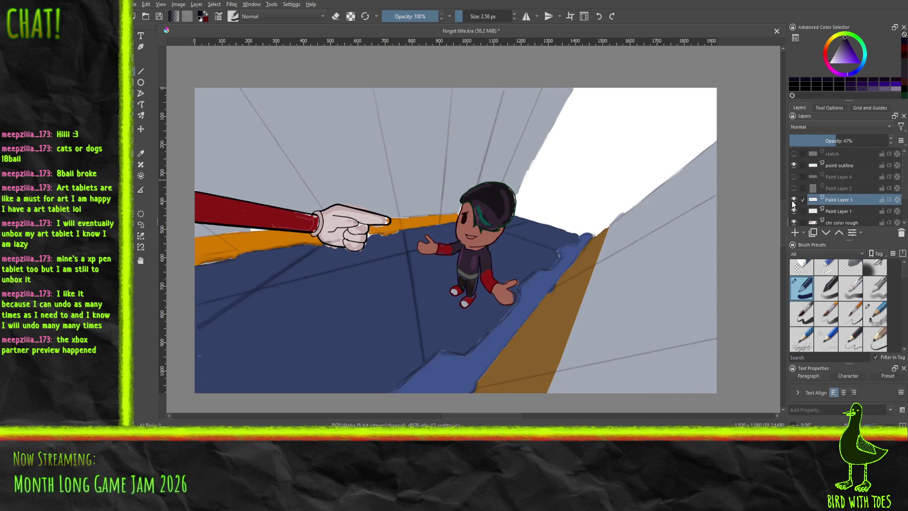
click(792, 200)
click(792, 200)
click(793, 200)
click(793, 201)
mouse_move(467, 264)
mouse_down()
mouse_move(586, 232)
mouse_move(535, 283)
mouse_up()
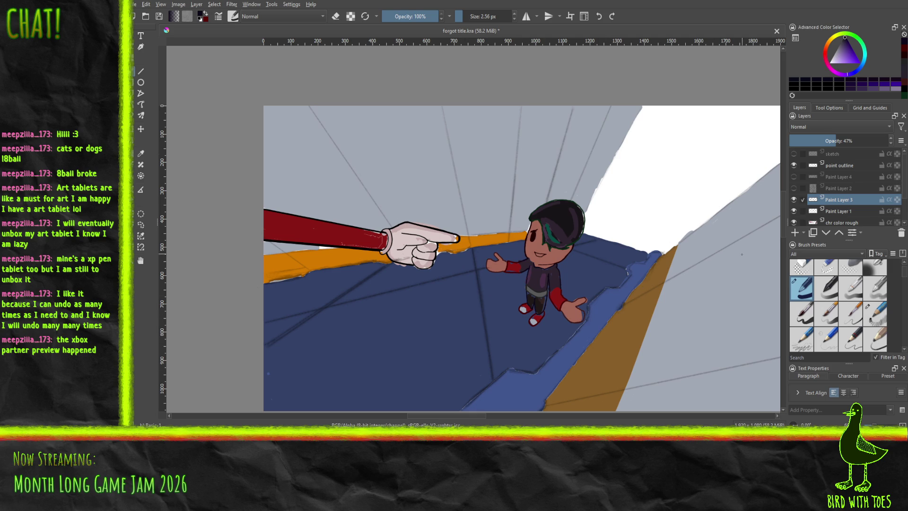
drag(423, 243, 340, 236)
scroll(866, 189, down, 1)
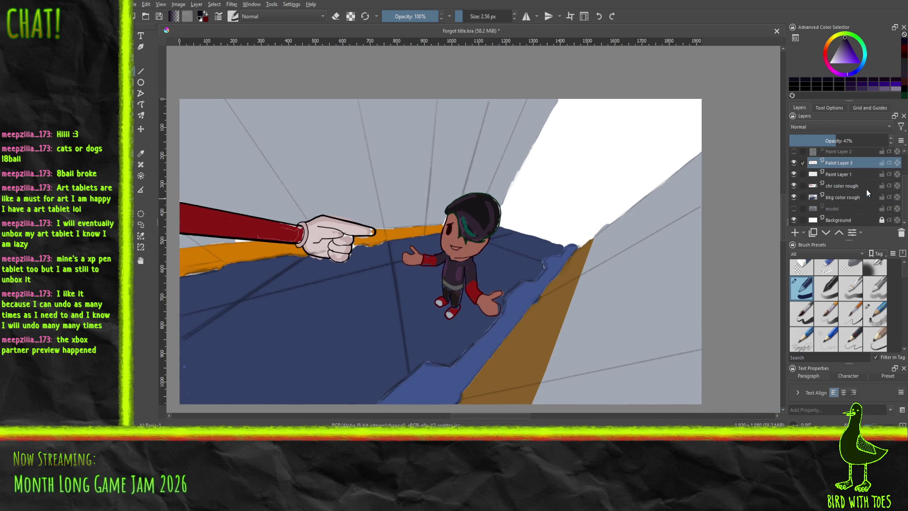
click(848, 186)
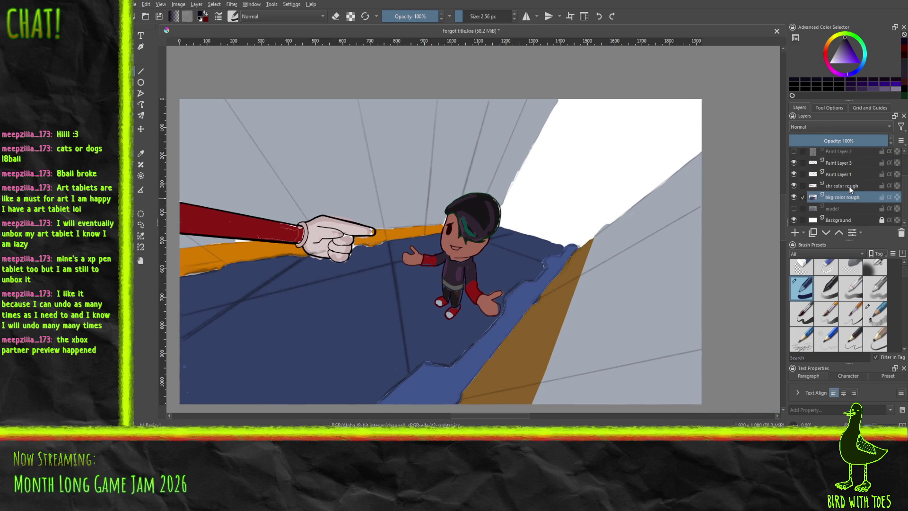
click(795, 189)
click(794, 189)
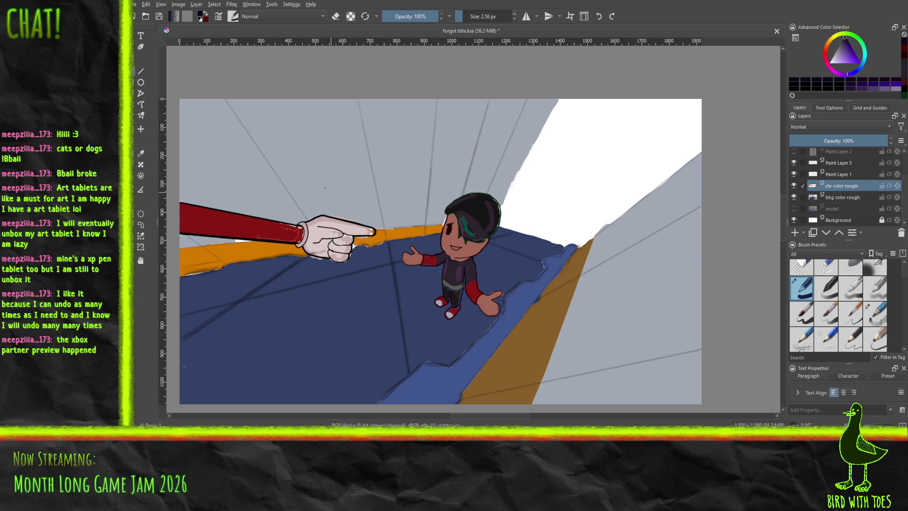
drag(546, 186, 694, 196)
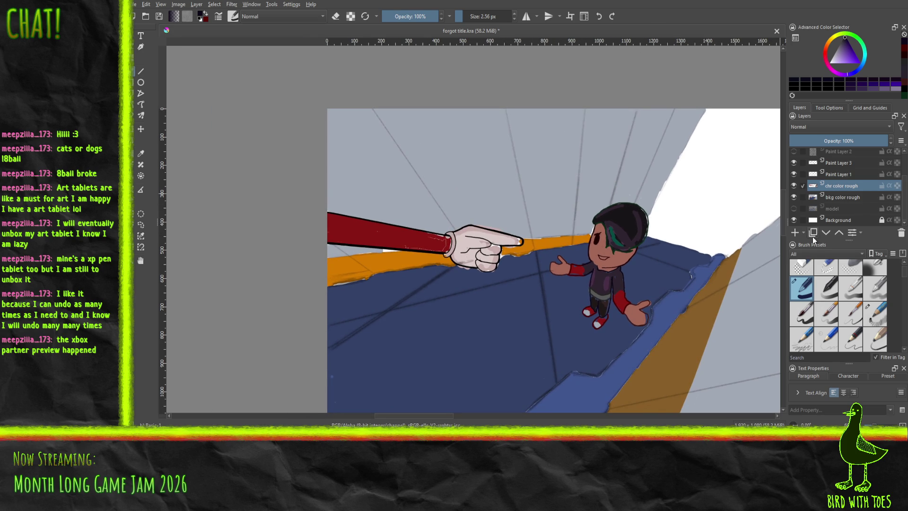
scroll(408, 239, up, 5)
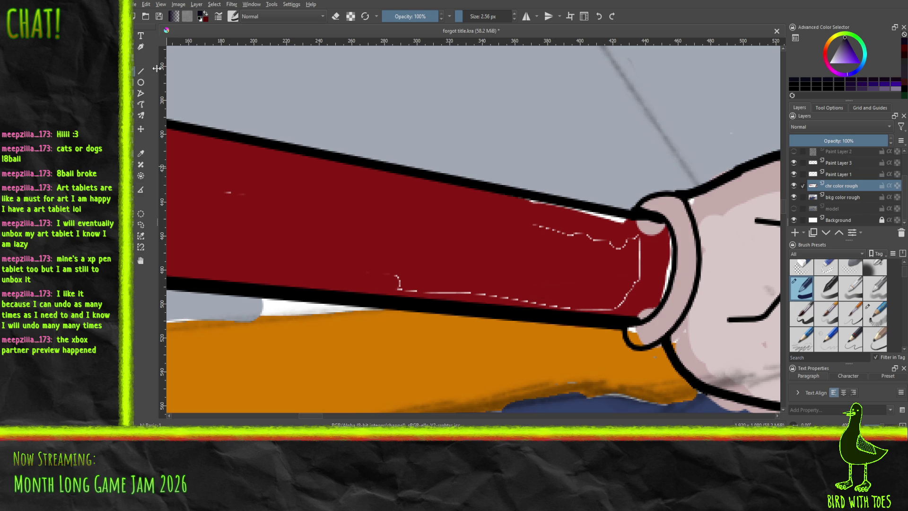
Step: Sample the sleeve red, enlarge the brush to about 16 px, and paint over the white dashes
click(141, 153)
click(345, 220)
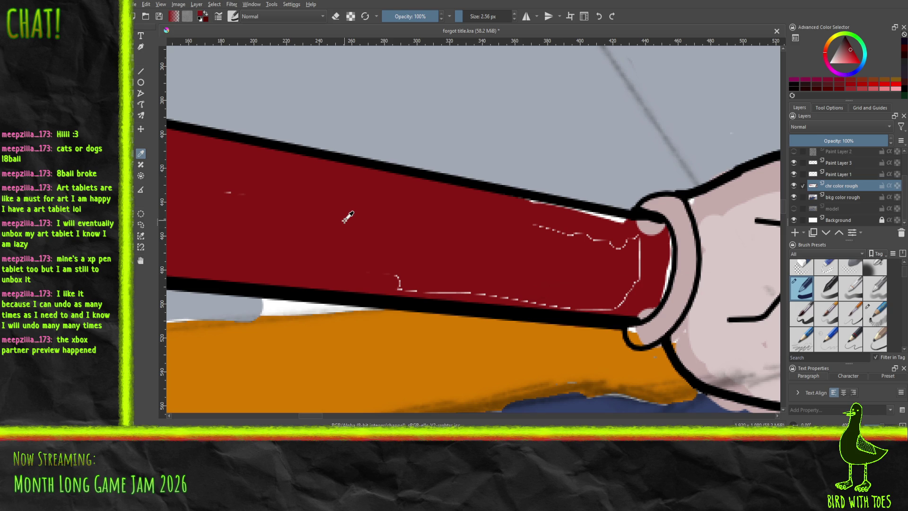
key(b)
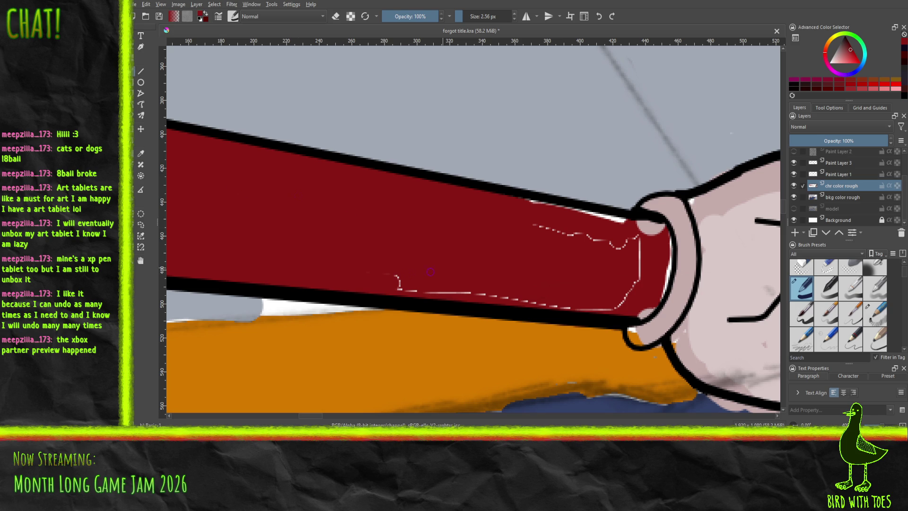
drag(399, 288, 408, 289)
drag(473, 16, 468, 17)
mouse_move(400, 290)
mouse_down()
mouse_move(491, 288)
mouse_move(553, 307)
mouse_move(610, 310)
mouse_move(628, 293)
mouse_move(648, 229)
mouse_move(659, 225)
mouse_move(657, 235)
mouse_move(633, 220)
mouse_move(546, 214)
mouse_move(532, 202)
mouse_move(627, 248)
mouse_move(629, 316)
mouse_move(643, 314)
mouse_move(636, 317)
mouse_move(650, 286)
mouse_move(666, 283)
mouse_move(645, 312)
mouse_move(669, 281)
mouse_move(660, 267)
mouse_move(670, 234)
mouse_move(656, 240)
mouse_up()
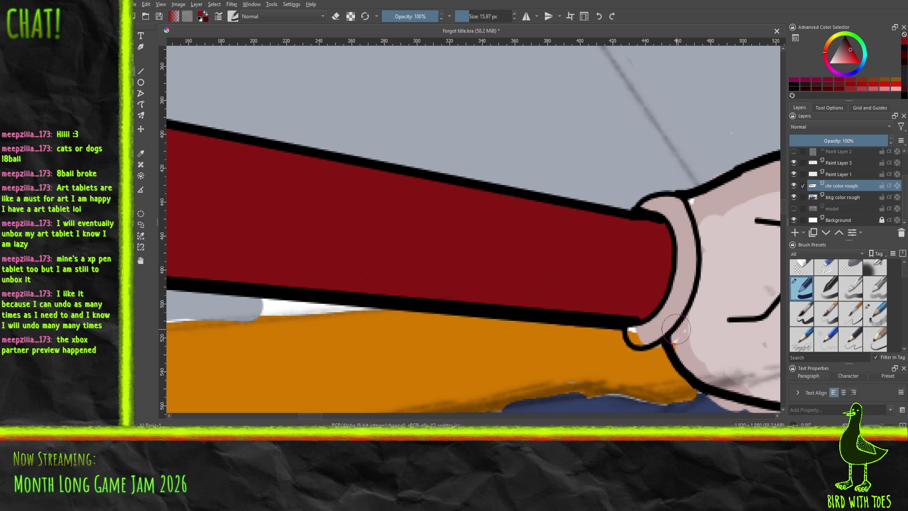
Step: Pan along the arm to bring the gloved fist and pointing finger into view
mouse_move(657, 240)
mouse_down()
mouse_move(905, 305)
mouse_move(733, 288)
mouse_up()
drag(639, 286, 667, 280)
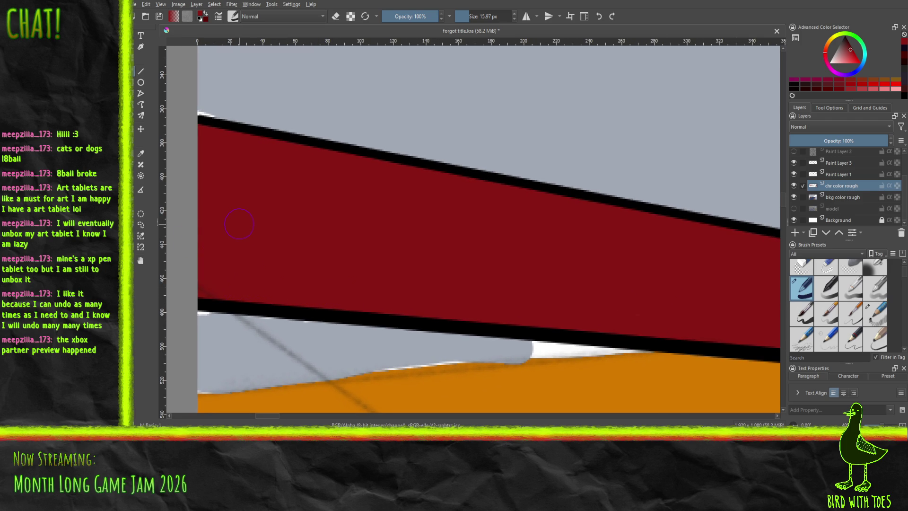
drag(525, 269, 19, 197)
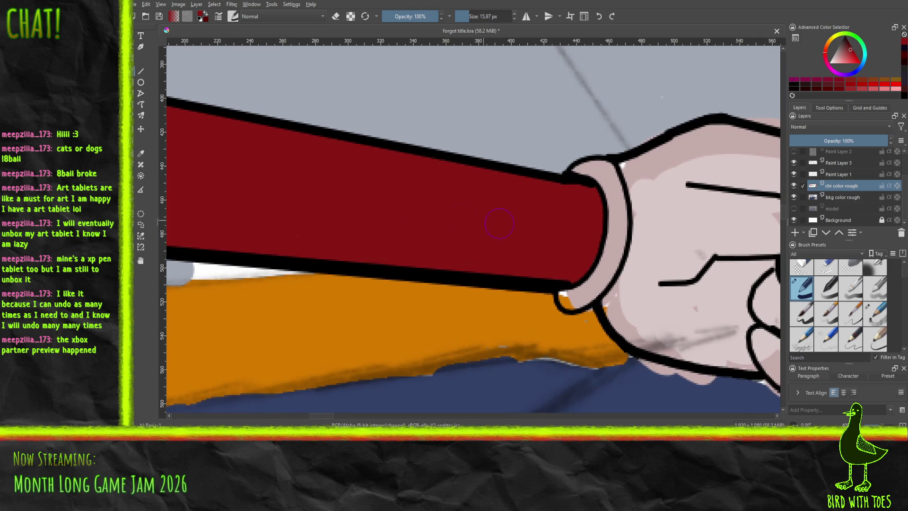
mouse_move(314, 237)
mouse_down()
mouse_move(203, 243)
mouse_move(215, 244)
mouse_up()
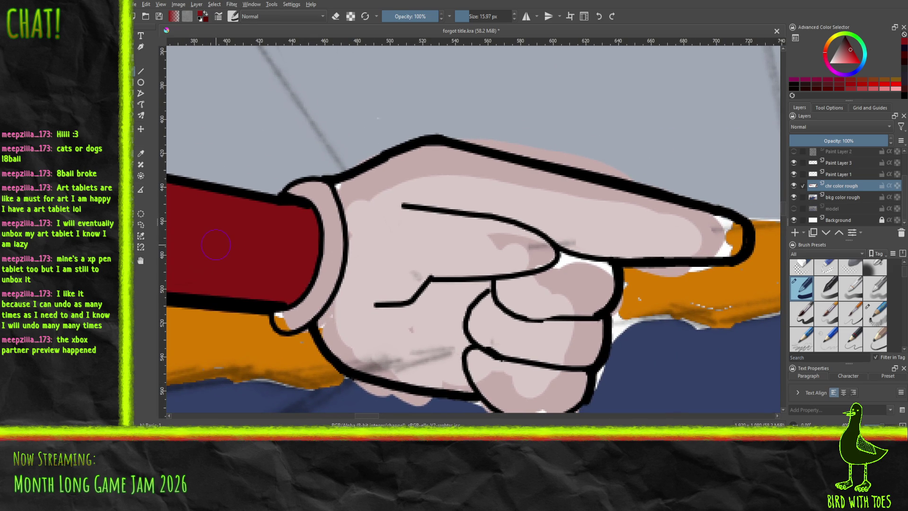
Step: Sample the glove pink and fill the white gaps at the fingertip and cuff tip
click(141, 154)
click(496, 191)
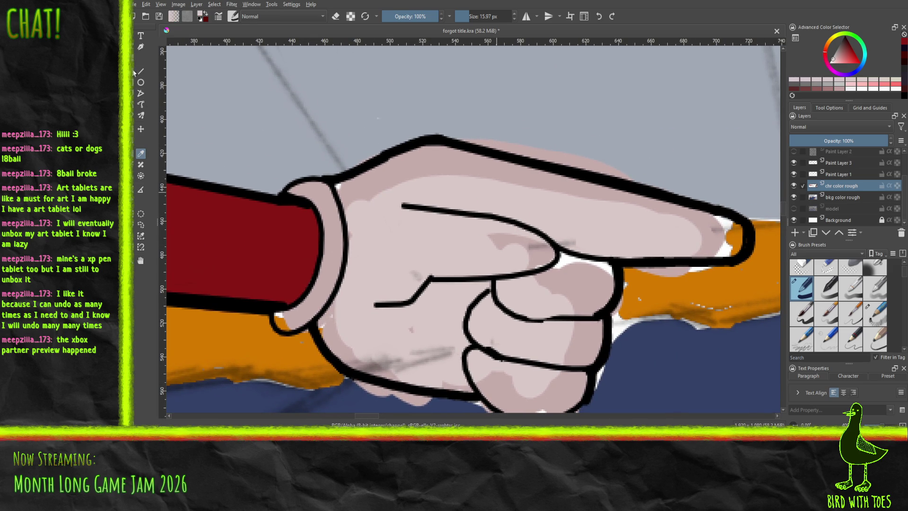
key(b)
mouse_move(682, 233)
mouse_down()
mouse_move(726, 239)
mouse_move(699, 240)
mouse_up()
mouse_move(719, 244)
mouse_down()
mouse_move(725, 229)
mouse_move(690, 227)
mouse_up()
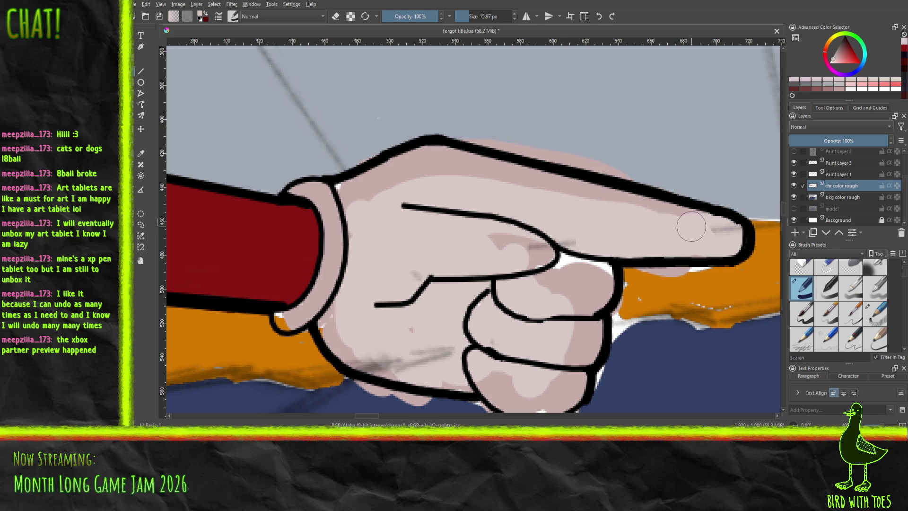
mouse_move(298, 309)
mouse_down()
mouse_move(281, 321)
mouse_move(329, 293)
mouse_move(354, 227)
mouse_up()
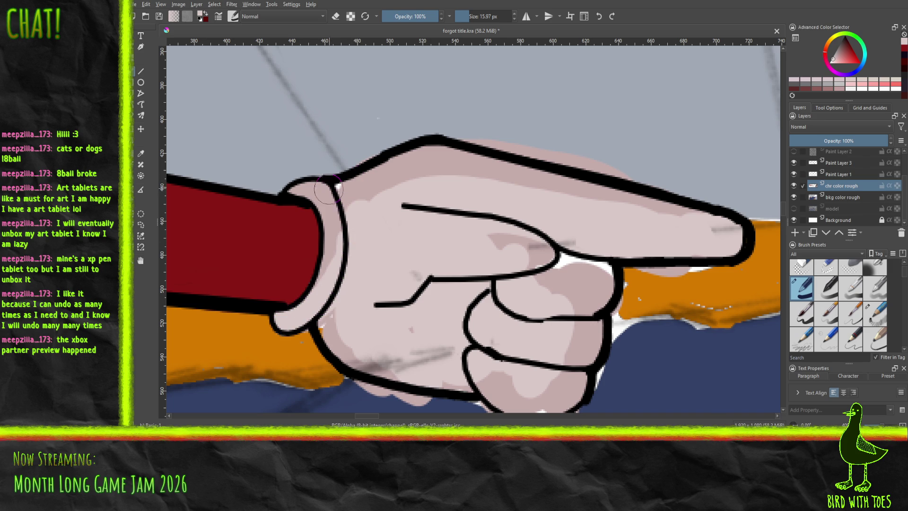
drag(329, 318, 325, 331)
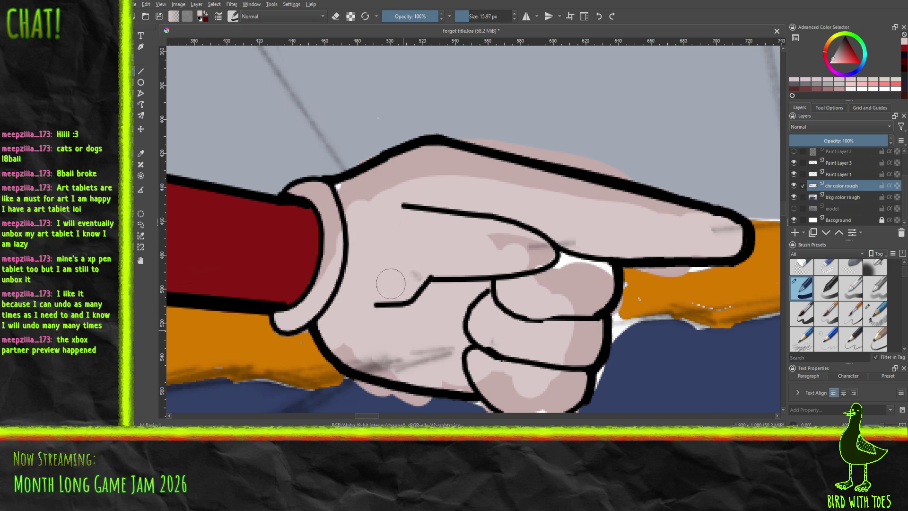
Step: Fill the thumb-knuckle gap, soften the darker finger shading, and erase pink spill along the lower edge
mouse_move(571, 259)
mouse_down()
mouse_move(582, 267)
mouse_move(577, 298)
mouse_move(577, 284)
mouse_up()
drag(512, 279, 478, 237)
mouse_move(513, 328)
mouse_down()
mouse_move(482, 336)
mouse_move(516, 367)
mouse_move(484, 362)
mouse_up()
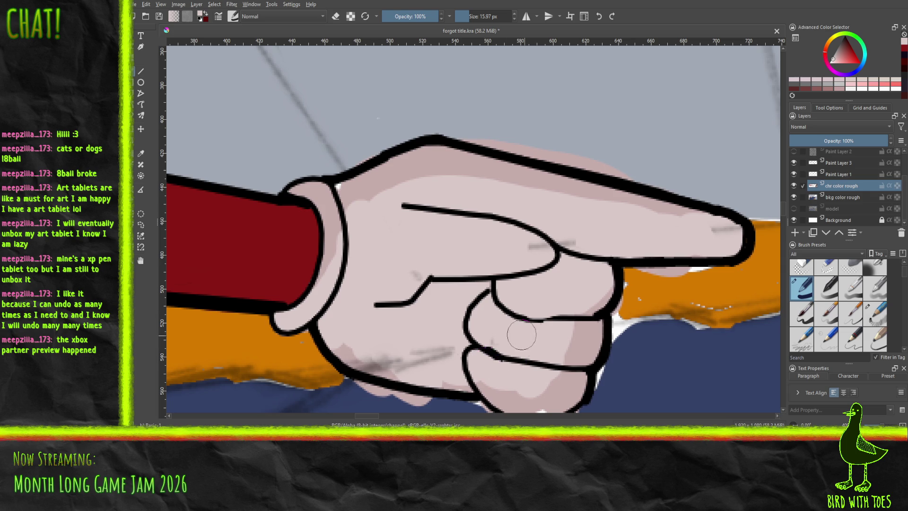
drag(516, 334, 450, 263)
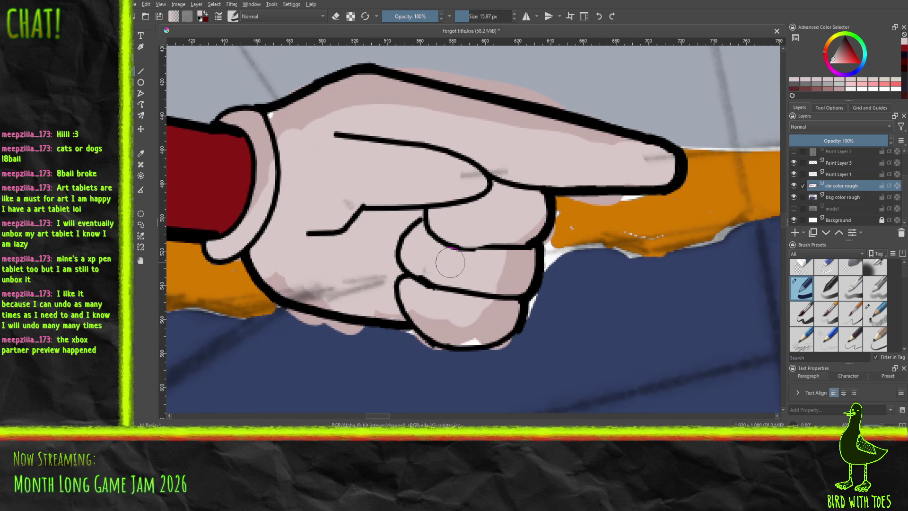
key(e)
mouse_move(349, 333)
mouse_down()
mouse_move(361, 331)
mouse_move(302, 316)
mouse_up()
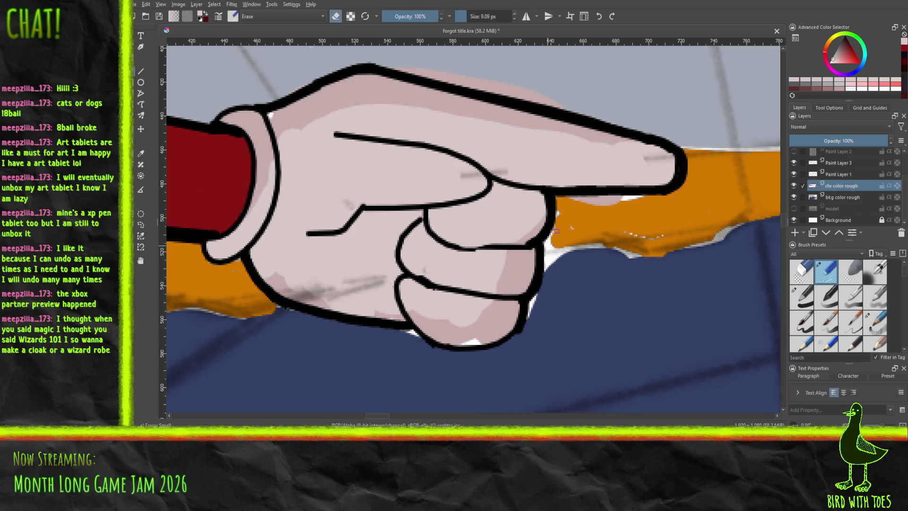
Step: Erase the pink spill around the pointing finger's outline, clearing the paint above its top edge
mouse_move(570, 211)
mouse_down()
mouse_move(628, 199)
mouse_move(612, 198)
mouse_up()
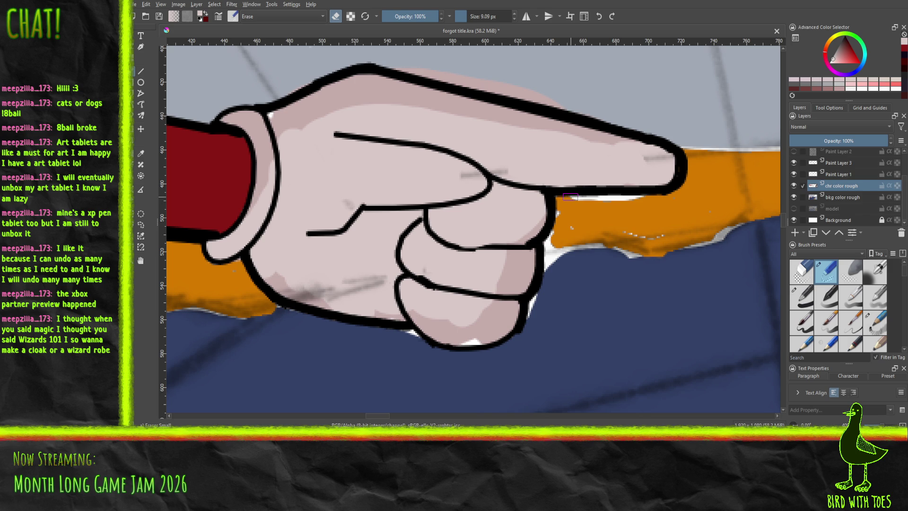
mouse_move(570, 196)
mouse_down()
mouse_move(539, 312)
mouse_move(549, 324)
mouse_up()
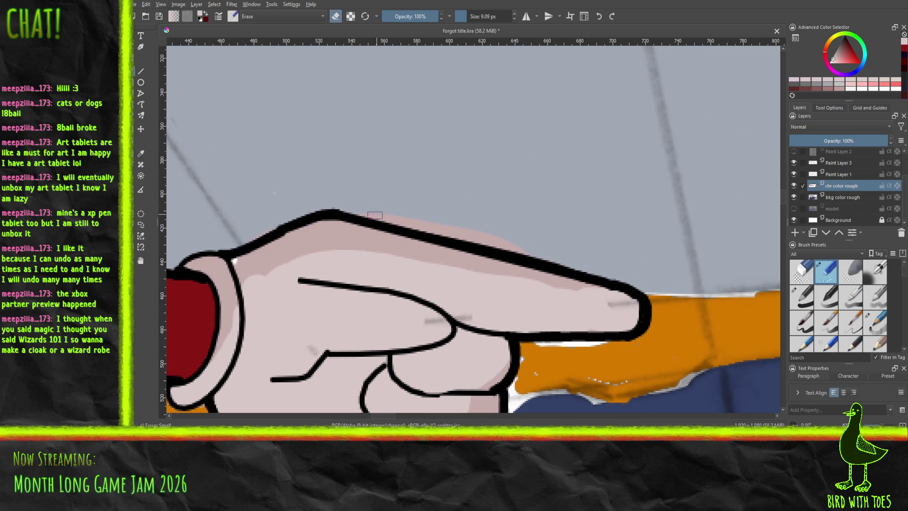
mouse_move(386, 214)
mouse_down()
mouse_move(501, 247)
mouse_move(445, 229)
mouse_up()
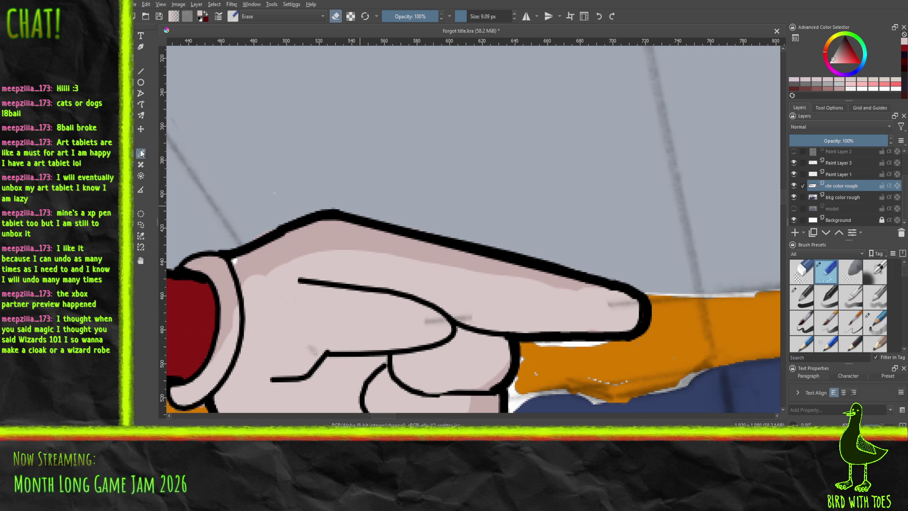
Step: Sample the glove pink, erase a stray spot, and thicken and join the index finger's outline with the ink pen
click(283, 252)
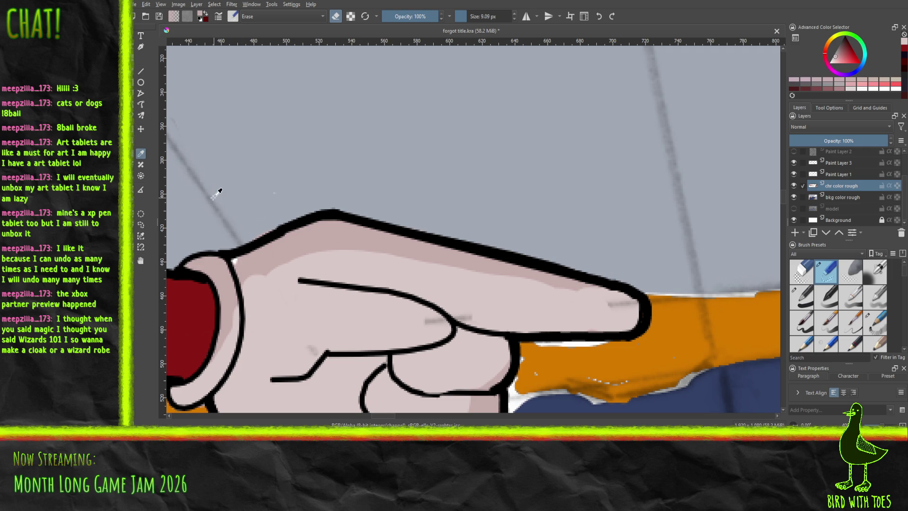
key(b)
click(235, 260)
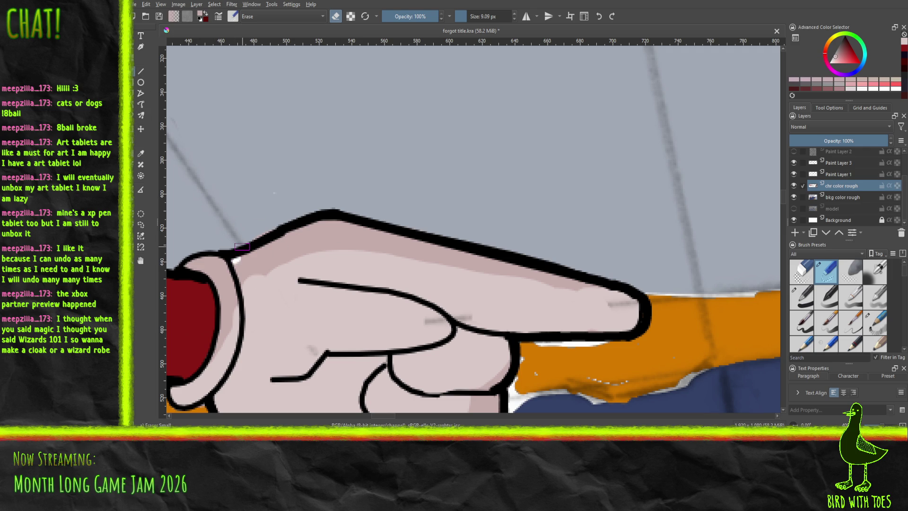
click(807, 302)
drag(237, 255, 250, 246)
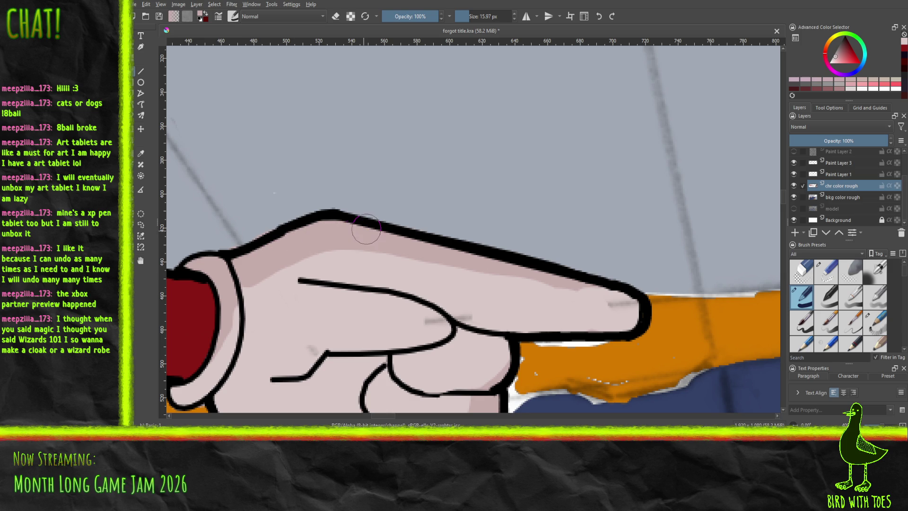
Step: At about 7 px, paint darker pink shading along the finger crease, finger underside and lower palm
drag(467, 16, 465, 16)
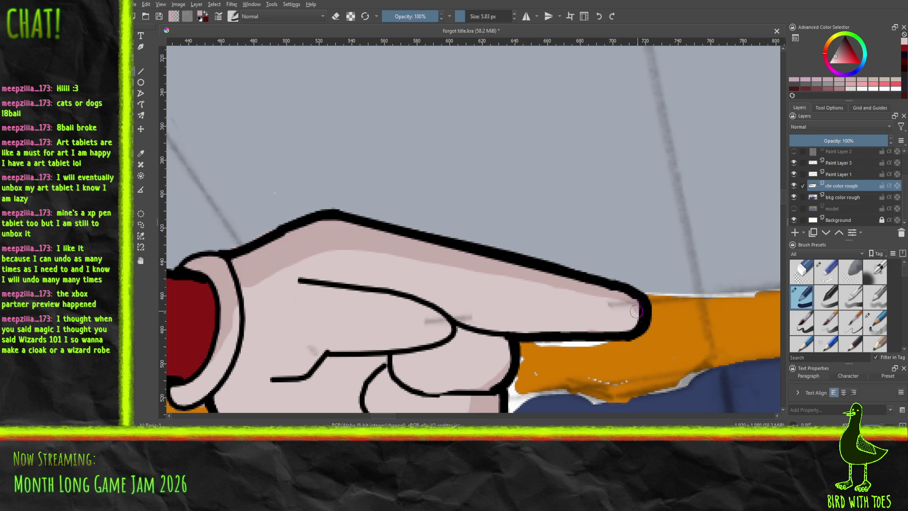
mouse_move(466, 312)
mouse_down()
mouse_move(497, 327)
mouse_move(548, 329)
mouse_move(638, 316)
mouse_up()
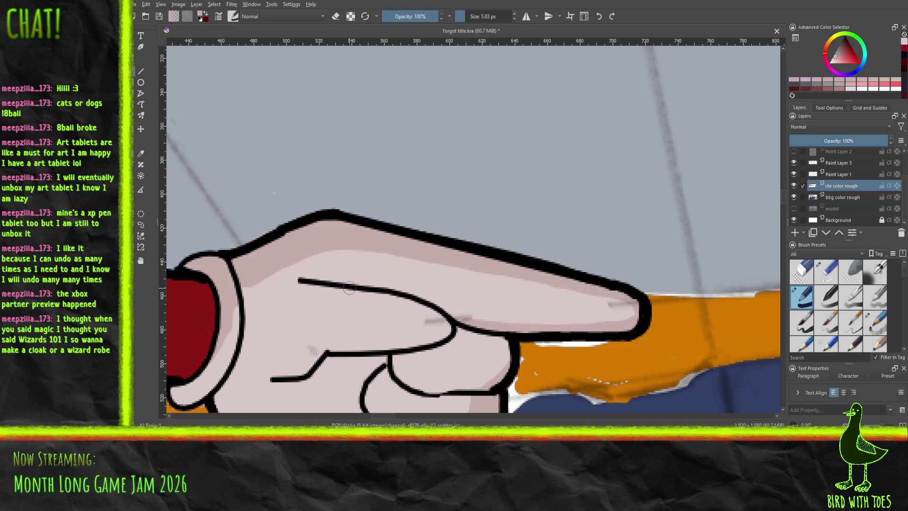
drag(452, 317, 616, 322)
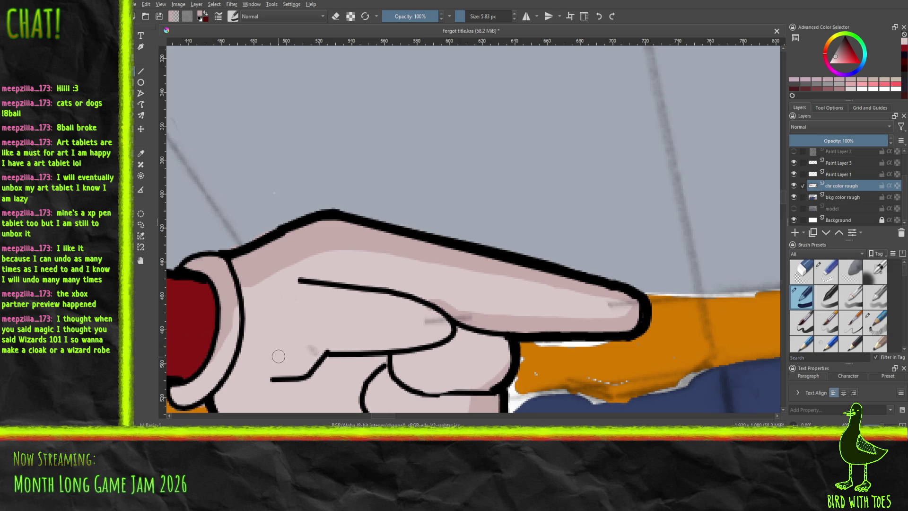
mouse_move(244, 365)
mouse_down()
mouse_move(308, 360)
mouse_move(257, 375)
mouse_move(297, 367)
mouse_move(267, 366)
mouse_move(298, 350)
mouse_move(251, 369)
mouse_move(314, 344)
mouse_move(302, 346)
mouse_move(328, 348)
mouse_move(298, 337)
mouse_move(422, 334)
mouse_move(449, 322)
mouse_move(427, 338)
mouse_move(394, 342)
mouse_up()
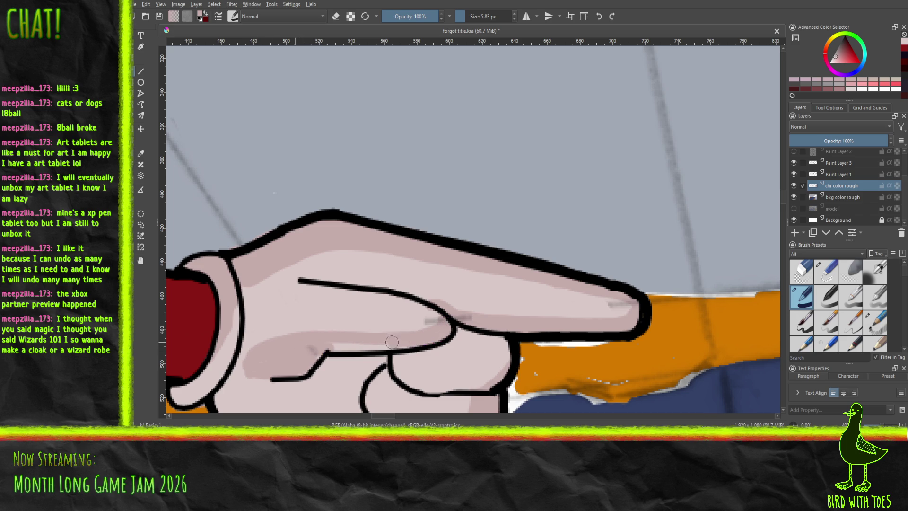
mouse_move(316, 340)
mouse_down()
mouse_move(425, 329)
mouse_move(435, 319)
mouse_move(426, 300)
mouse_up()
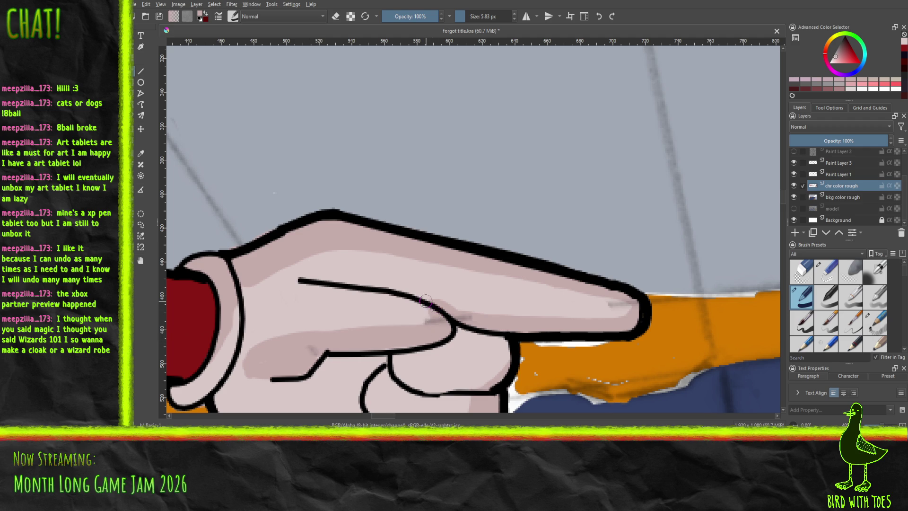
mouse_move(287, 283)
mouse_down()
mouse_move(394, 299)
mouse_move(434, 318)
mouse_move(425, 321)
mouse_up()
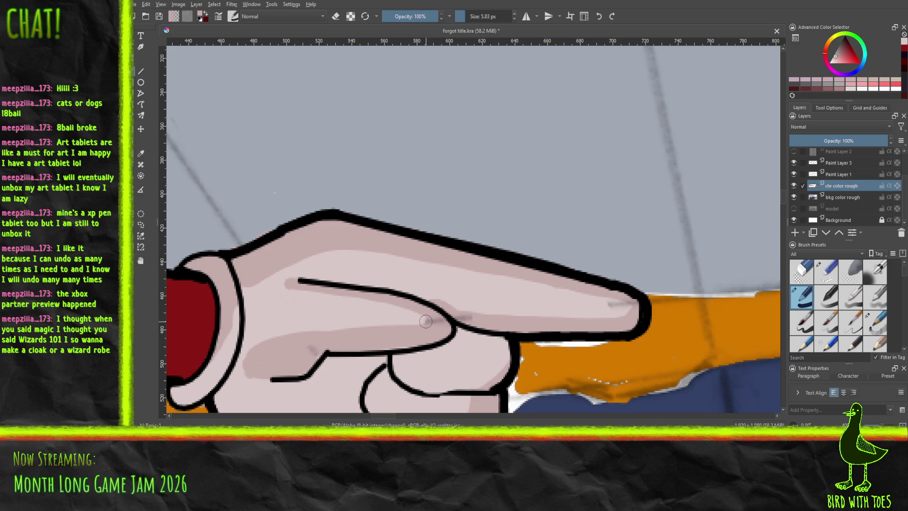
drag(401, 345, 477, 283)
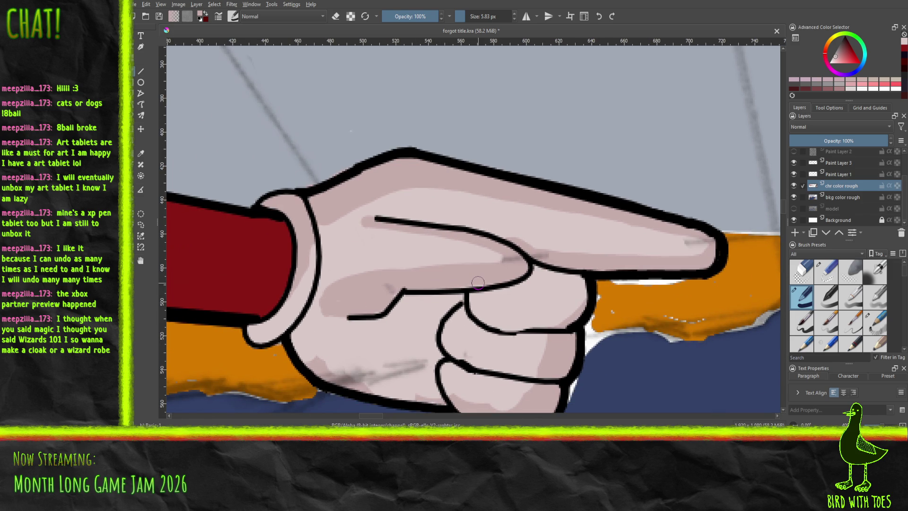
drag(250, 330, 266, 336)
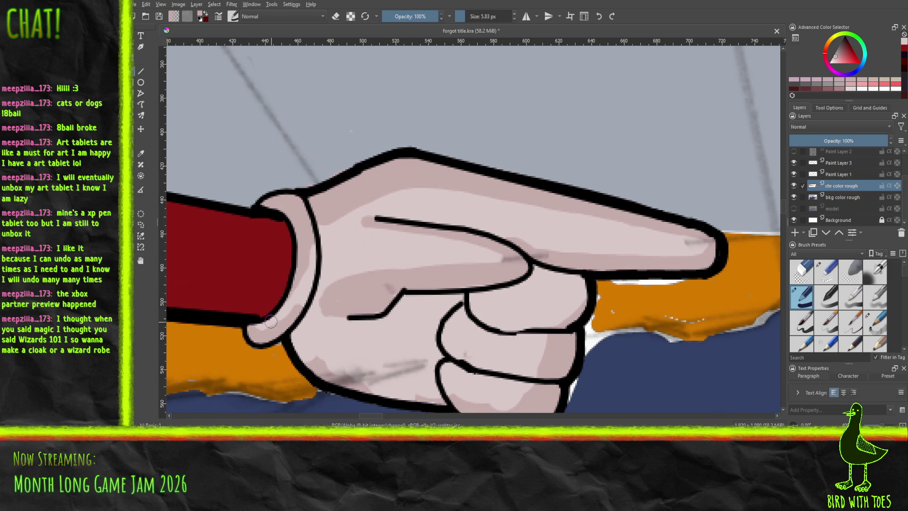
mouse_move(290, 311)
mouse_down()
mouse_move(310, 287)
mouse_move(313, 261)
mouse_up()
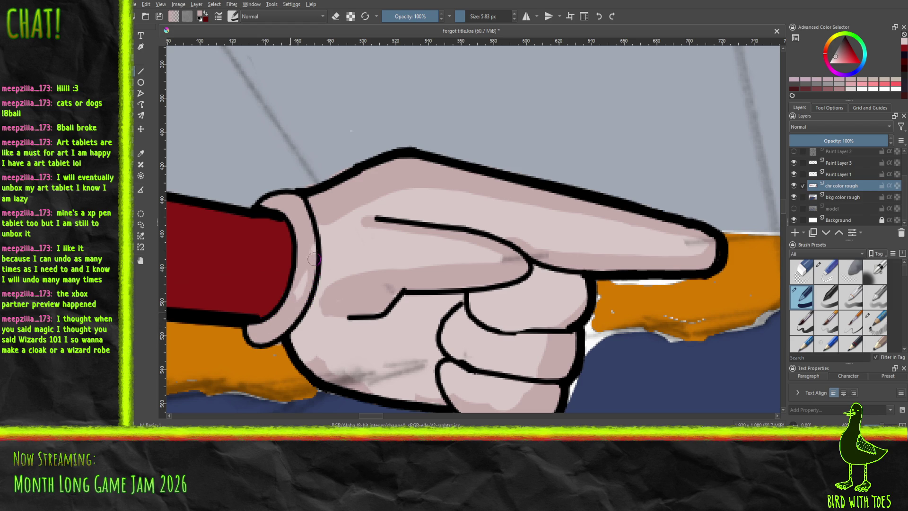
key(ctrl+z)
key(ctrl+z)
key(minus)
key(minus)
key(minus)
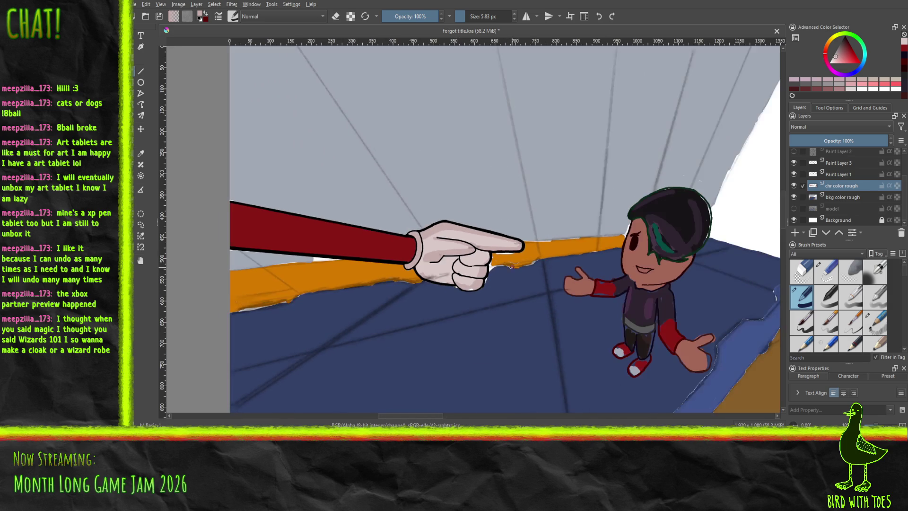
Step: Shade the glove below the cuff and the lower palm darker pink, then ink the knuckle-line gap closed
scroll(511, 266, up, 4)
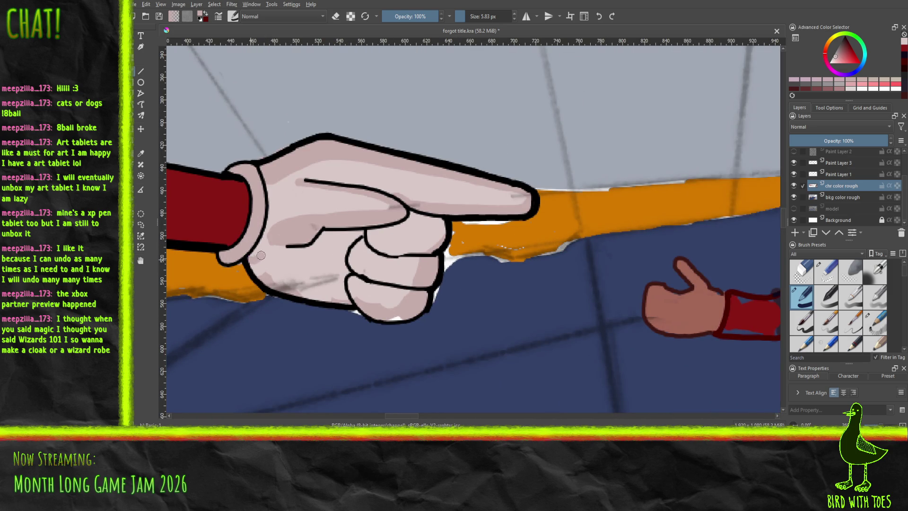
mouse_move(262, 249)
mouse_down()
mouse_move(268, 261)
mouse_move(343, 290)
mouse_up()
mouse_move(281, 270)
mouse_down()
mouse_move(331, 282)
mouse_move(307, 291)
mouse_move(272, 269)
mouse_move(317, 298)
mouse_move(336, 301)
mouse_move(338, 287)
mouse_up()
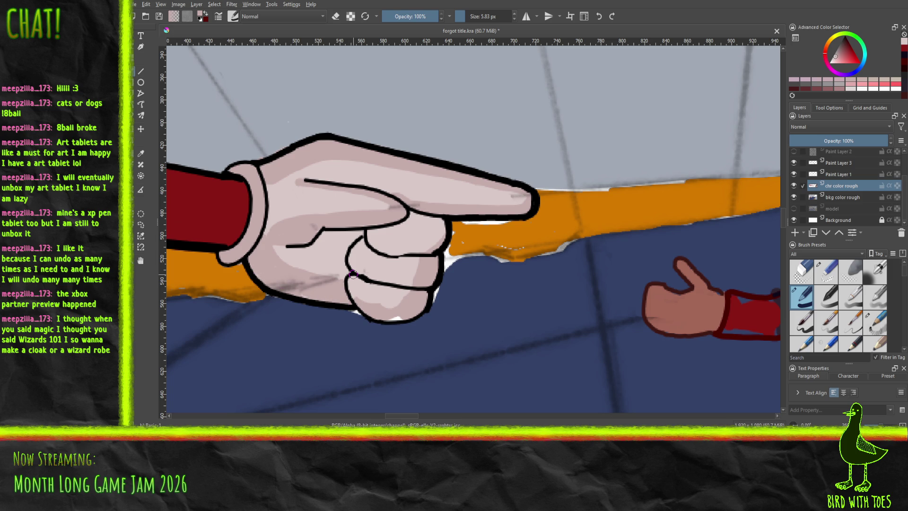
drag(306, 239, 315, 228)
scroll(314, 197, down, 5)
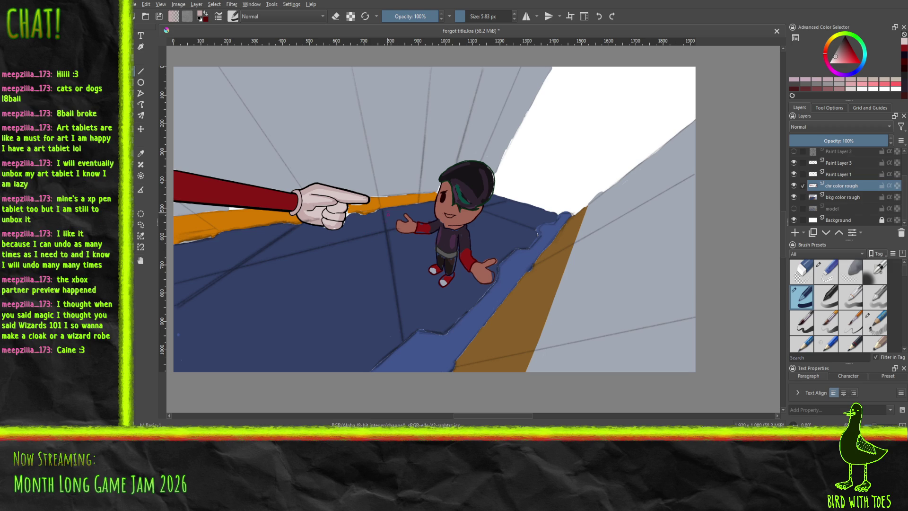
drag(473, 237, 540, 255)
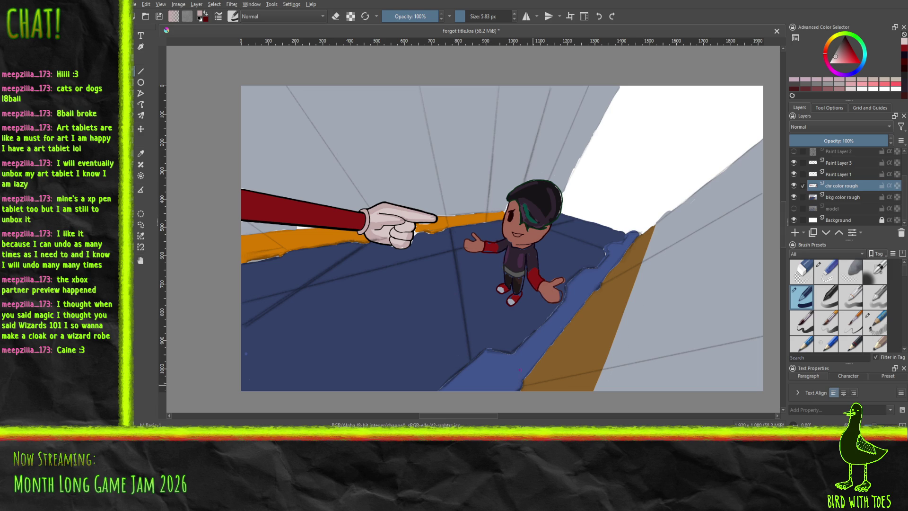
scroll(387, 270, up, 8)
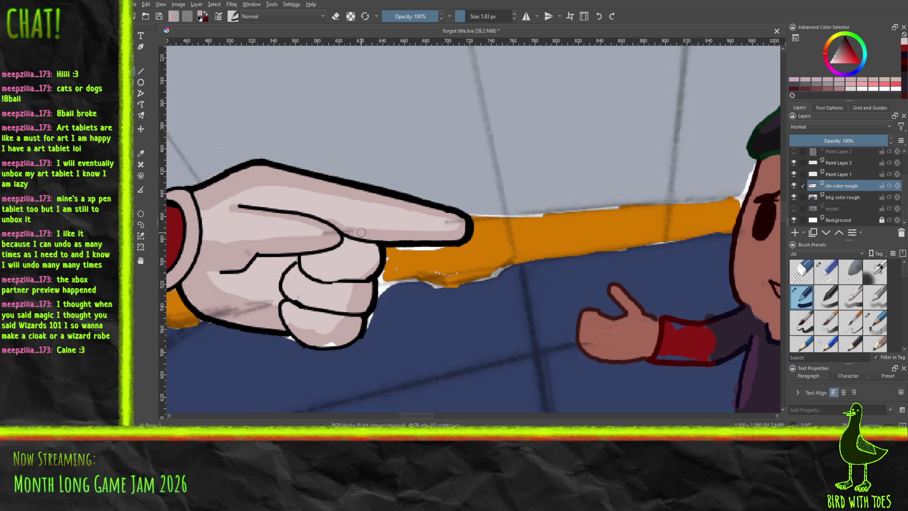
Step: Paint pink shading between the index and middle fingers, across the middle finger and the bottom finger
mouse_move(324, 253)
mouse_down()
mouse_move(331, 271)
mouse_move(373, 267)
mouse_move(308, 269)
mouse_move(317, 264)
mouse_up()
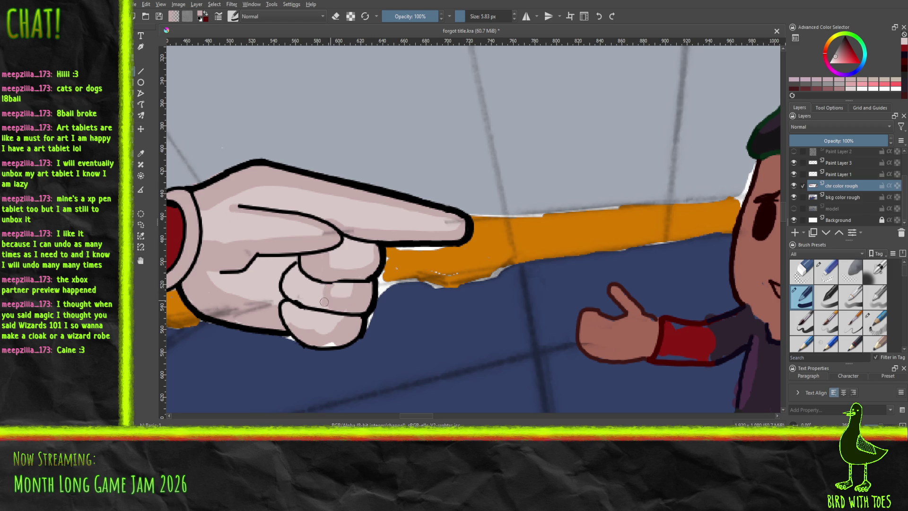
drag(294, 295, 308, 301)
mouse_move(297, 270)
mouse_down()
mouse_move(304, 293)
mouse_move(322, 291)
mouse_up()
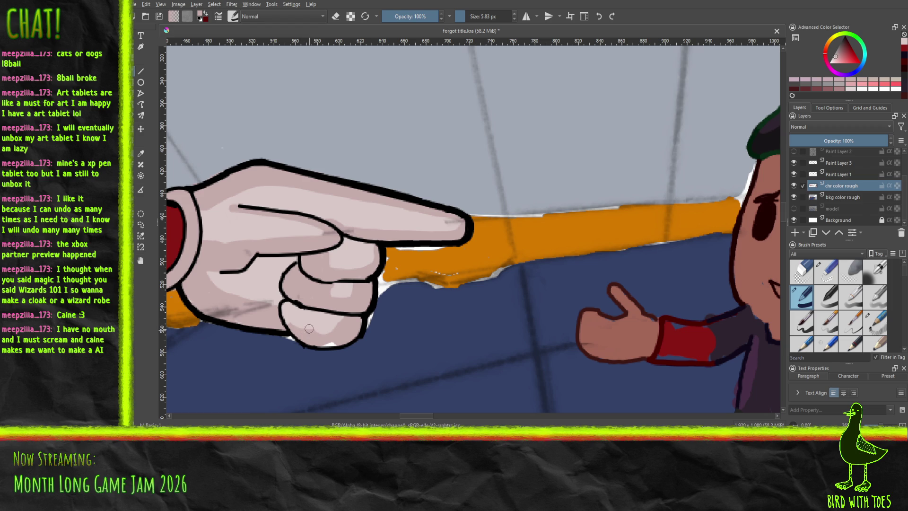
mouse_move(306, 333)
mouse_down()
mouse_move(309, 312)
mouse_move(305, 324)
mouse_move(285, 314)
mouse_up()
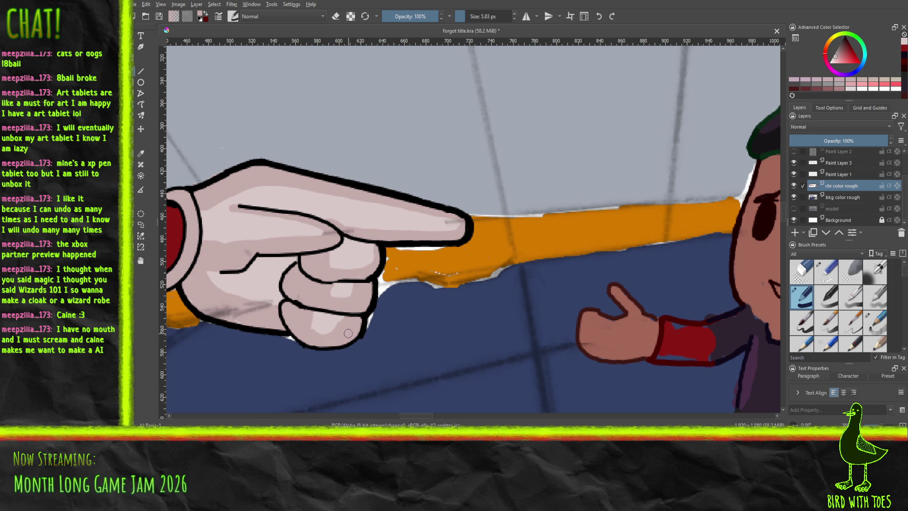
Step: With light pink sampled and the Basic-1 brush, extend the middle-finger line and highlight the lower finger
click(140, 154)
click(354, 259)
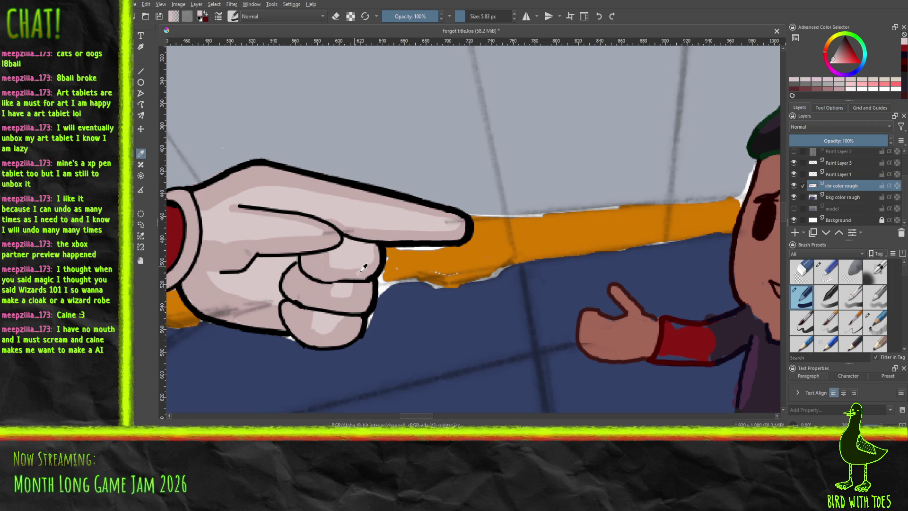
click(134, 70)
drag(367, 282, 374, 282)
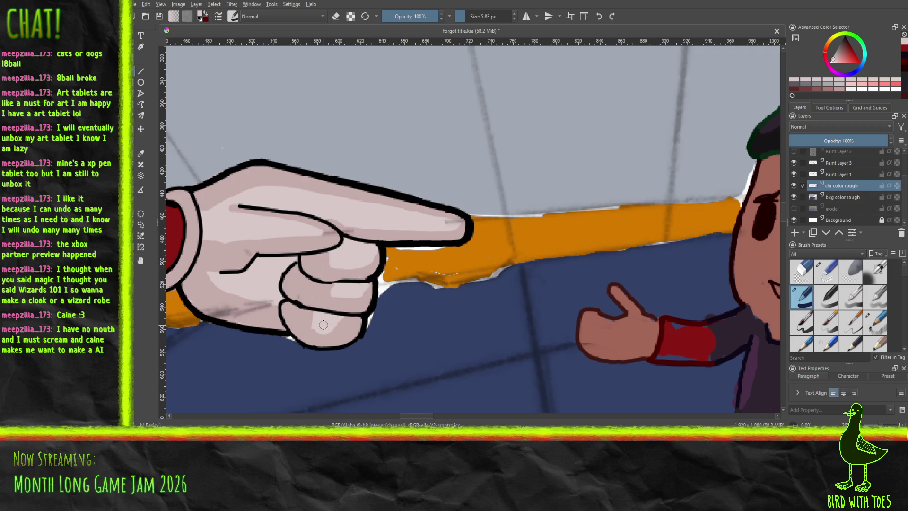
drag(326, 327, 348, 324)
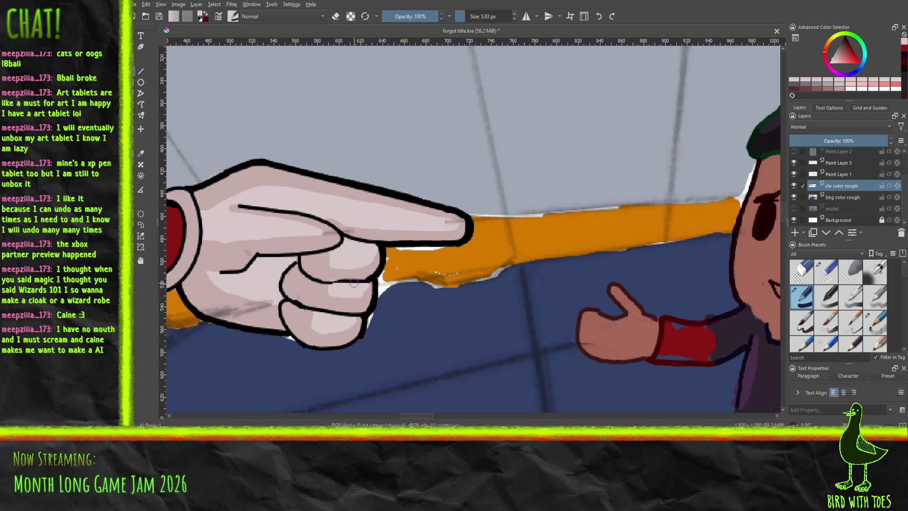
Step: Sample the hand's light pink and dab a touch of it onto the hand
click(144, 155)
click(247, 254)
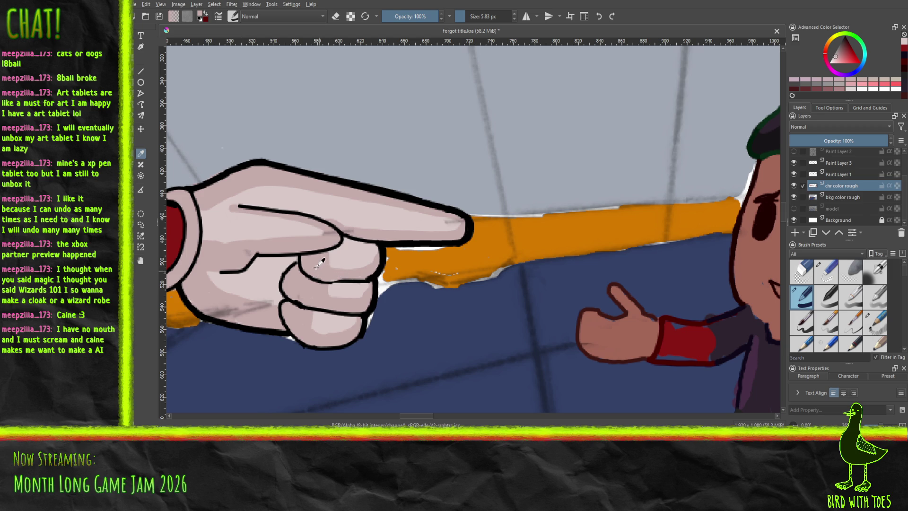
key(b)
click(330, 275)
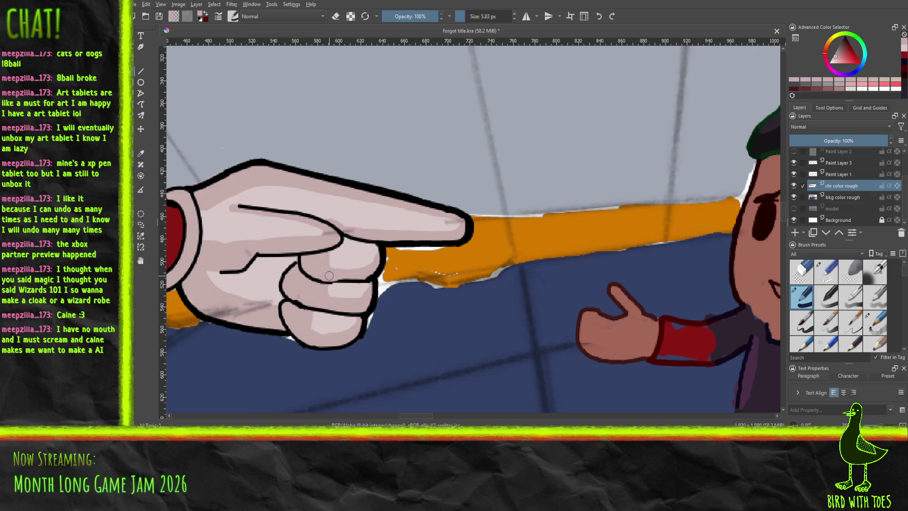
scroll(329, 276, down, 6)
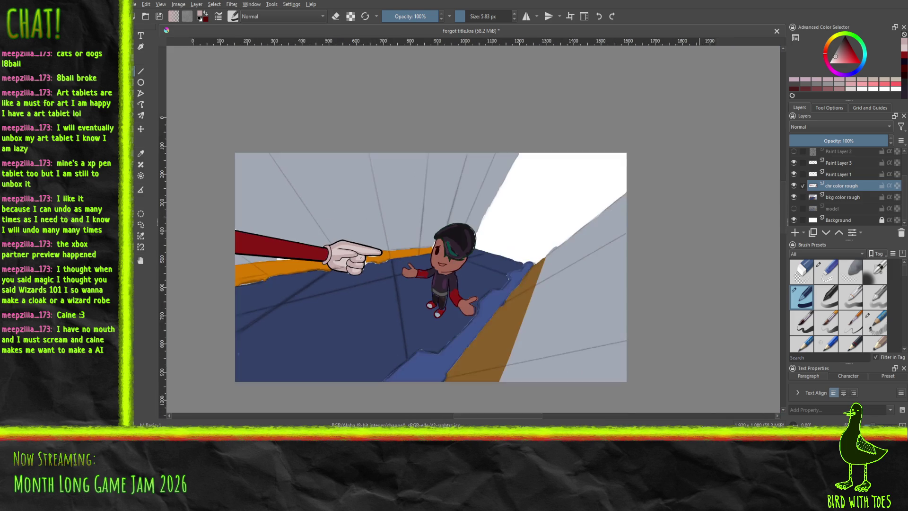
scroll(358, 249, up, 6)
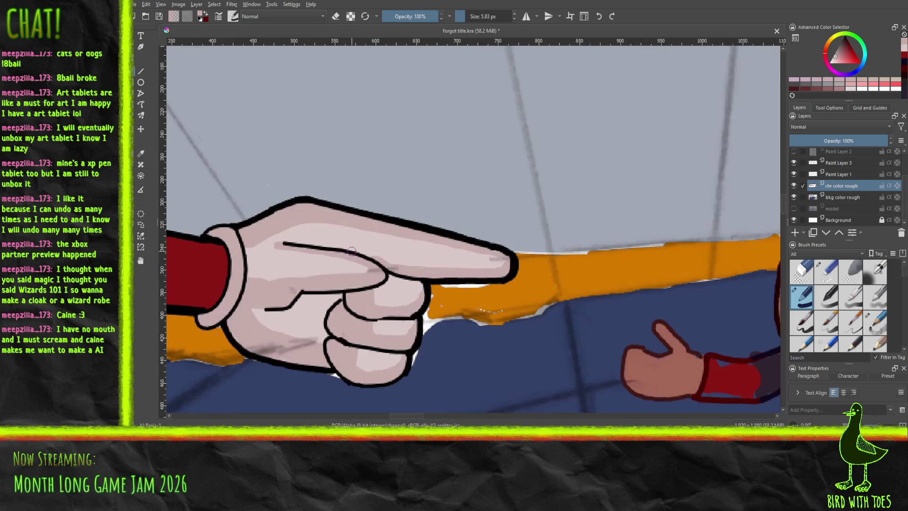
scroll(328, 264, up, 1)
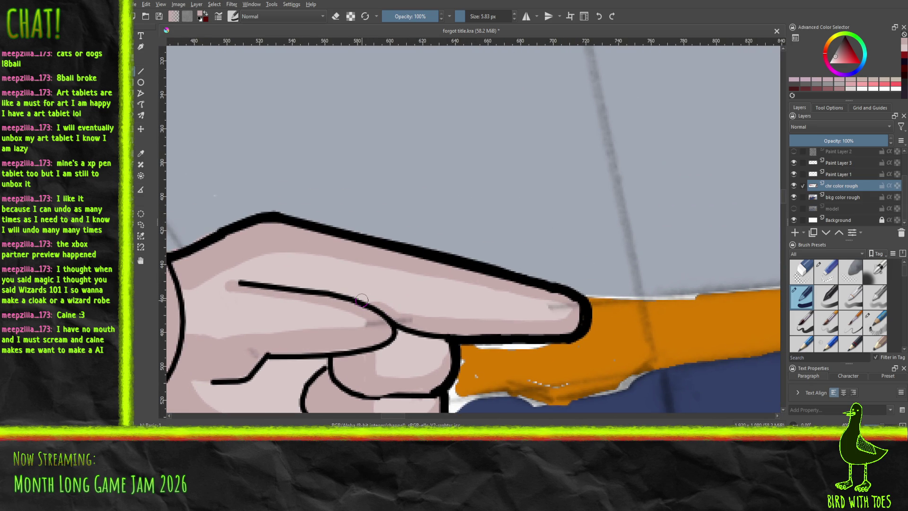
Step: Resample the finger's pink, paint light strokes along the finger top, and pick a soft airbrush preset
key(p)
click(394, 286)
key(b)
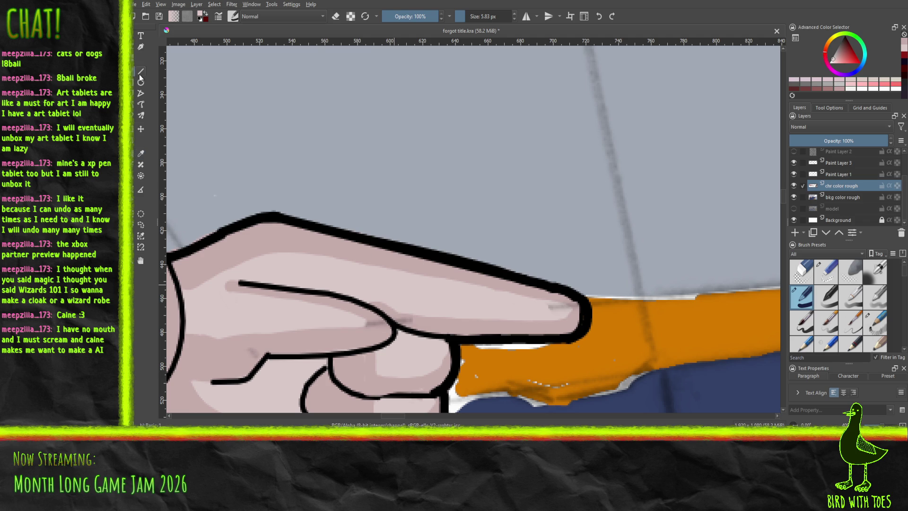
mouse_move(258, 261)
mouse_down()
mouse_move(298, 254)
mouse_move(374, 265)
mouse_move(299, 247)
mouse_move(263, 259)
mouse_up()
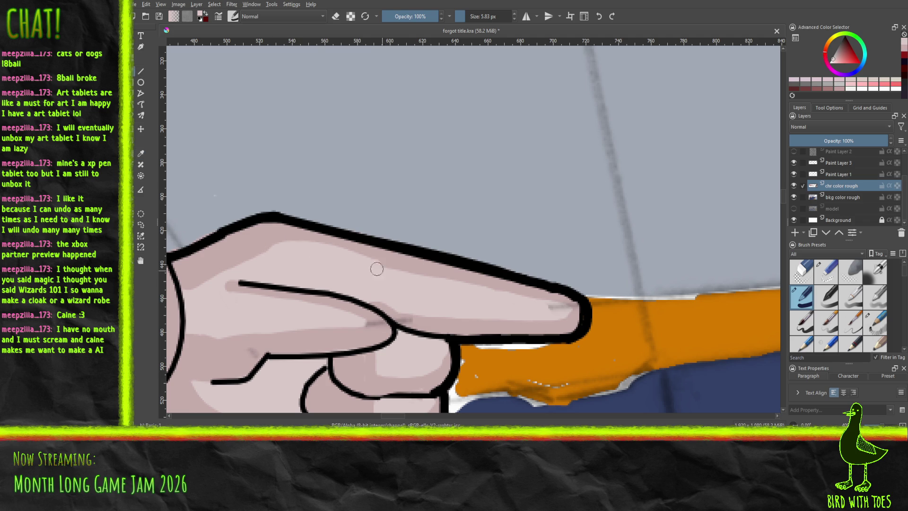
drag(417, 277, 482, 293)
key(ctrl+z)
drag(445, 282, 517, 297)
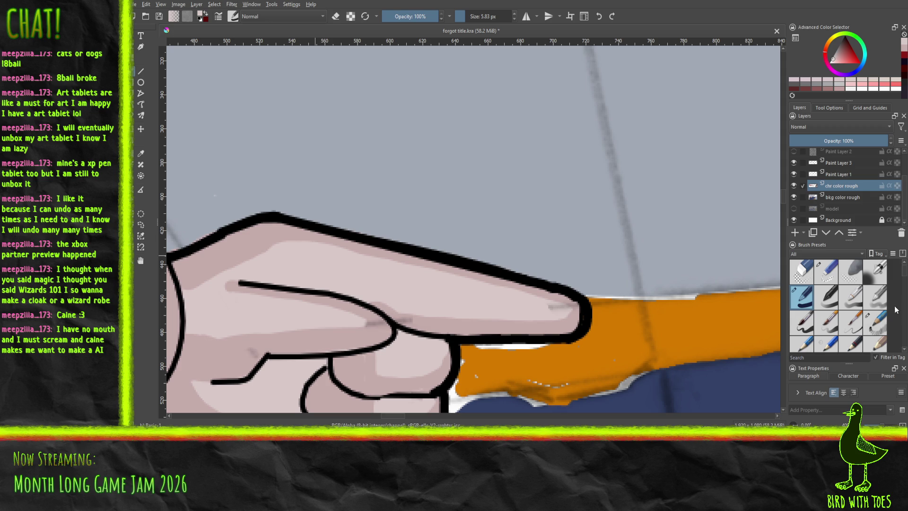
mouse_move(900, 274)
mouse_down()
mouse_move(901, 315)
mouse_move(897, 274)
mouse_up()
click(872, 276)
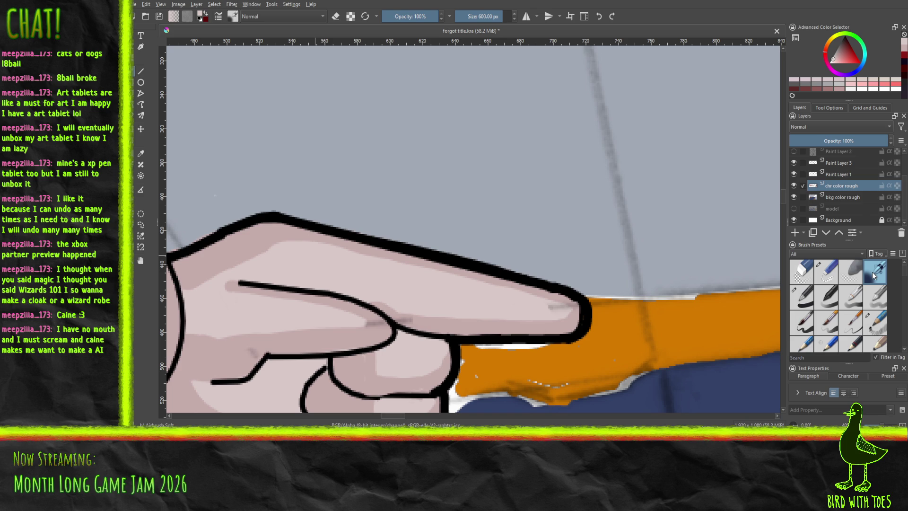
Step: Sample the finger's pink, size the airbrush to about 30 px, and try a highlight, undoing it
click(834, 64)
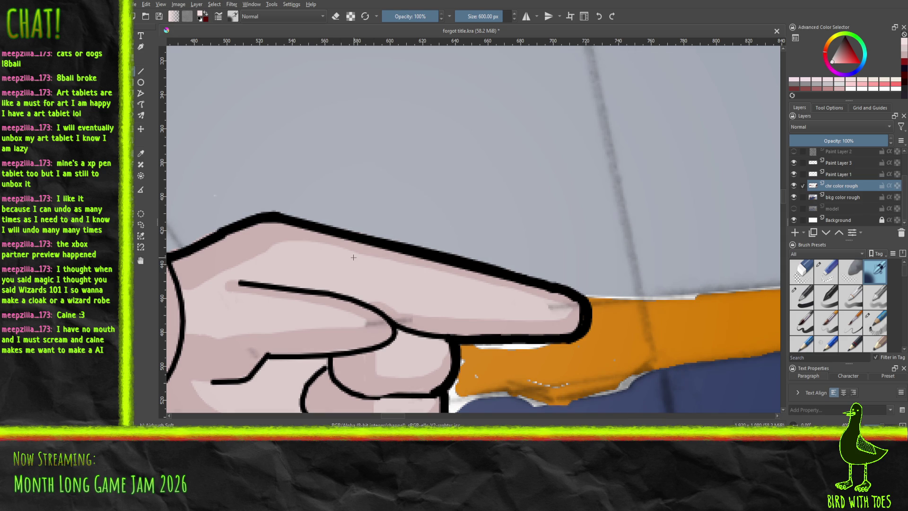
ctrl+click(353, 256)
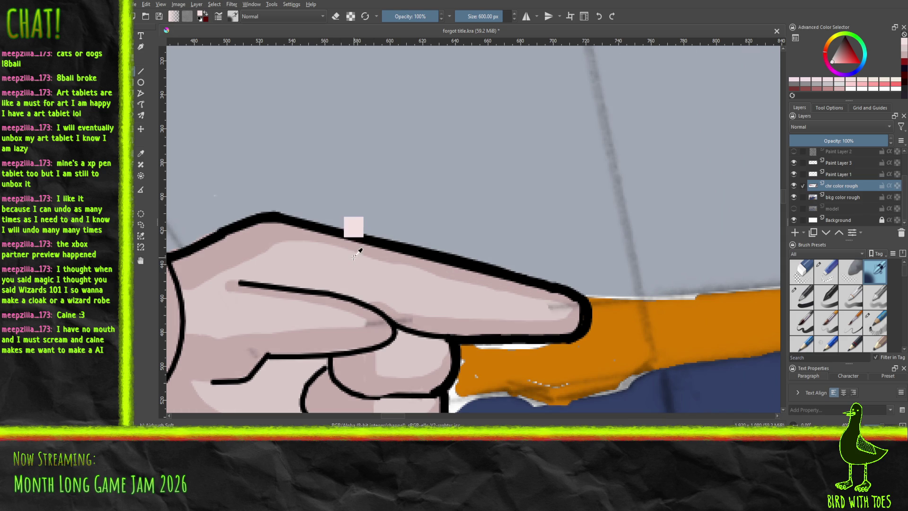
drag(488, 17, 474, 17)
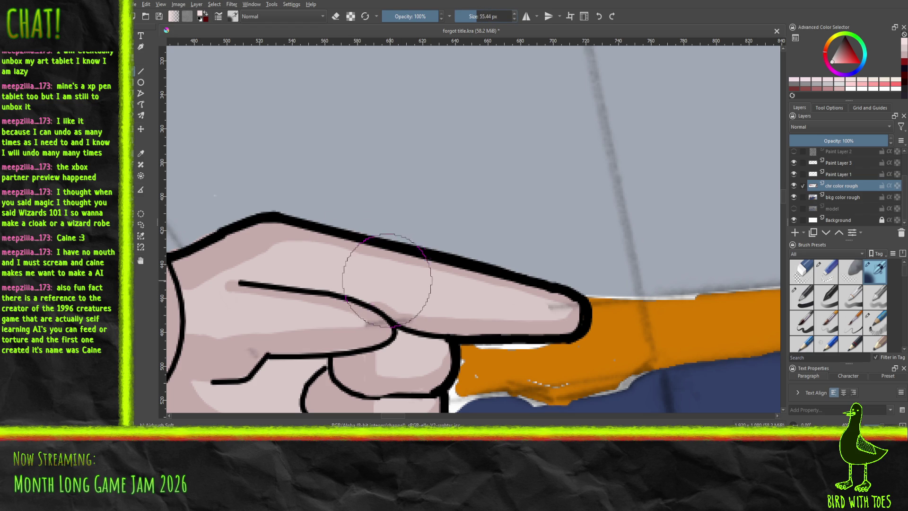
click(464, 16)
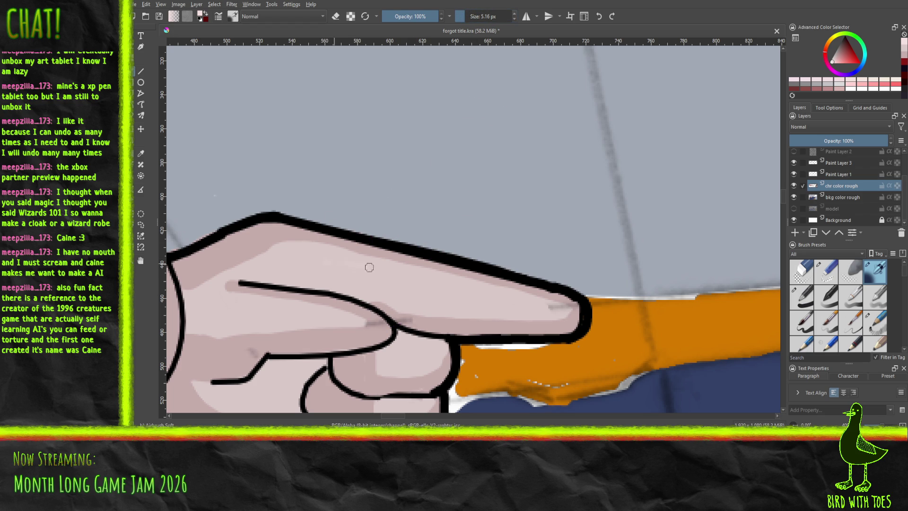
click(468, 17)
drag(472, 17, 474, 17)
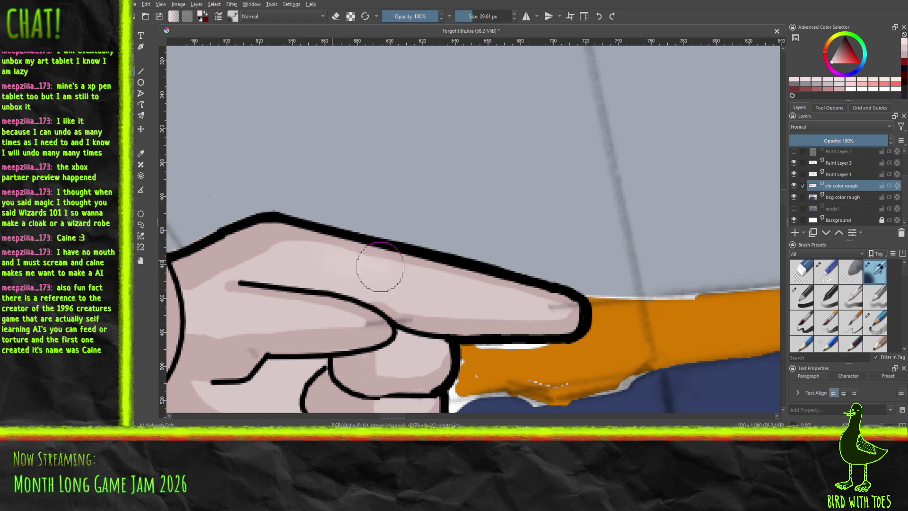
mouse_move(383, 278)
mouse_down()
mouse_move(461, 292)
mouse_move(341, 271)
mouse_move(468, 292)
mouse_up()
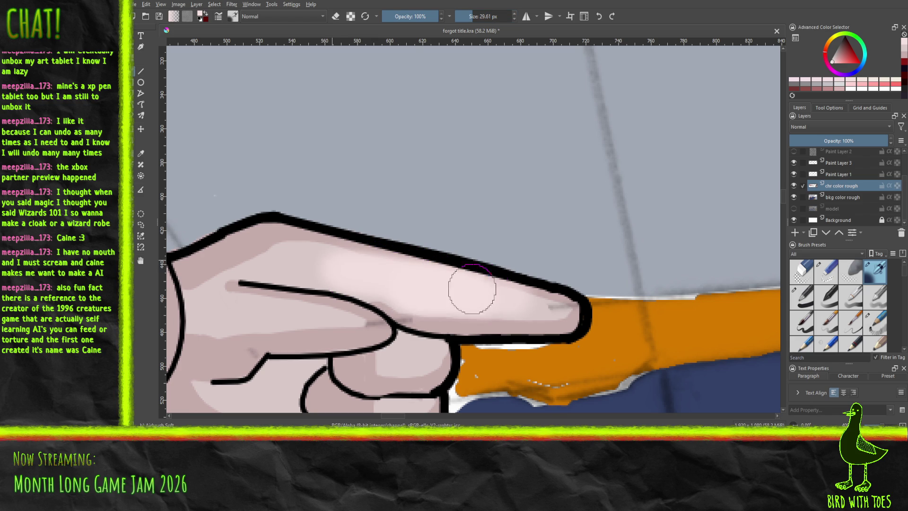
key(ctrl+z)
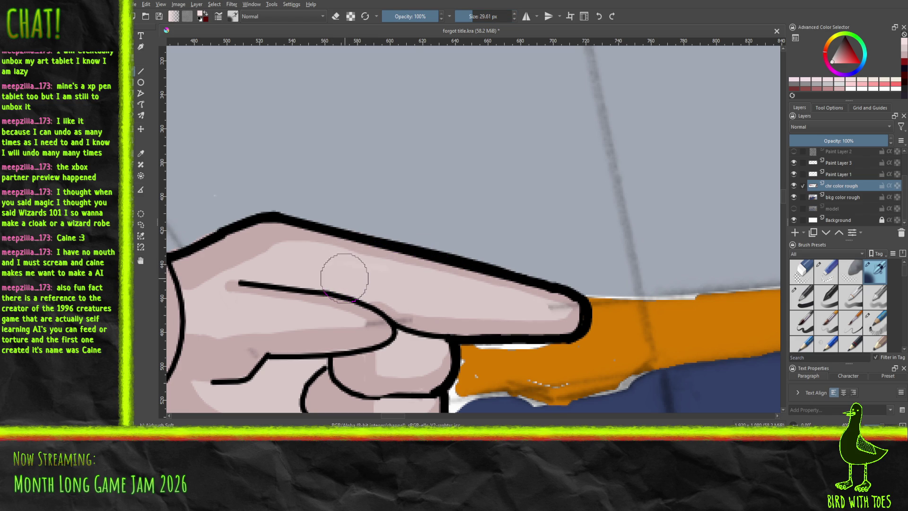
Step: Enlarge the colour wheel, try and undo another finger shading stroke, and switch the docker tab
drag(851, 99, 838, 143)
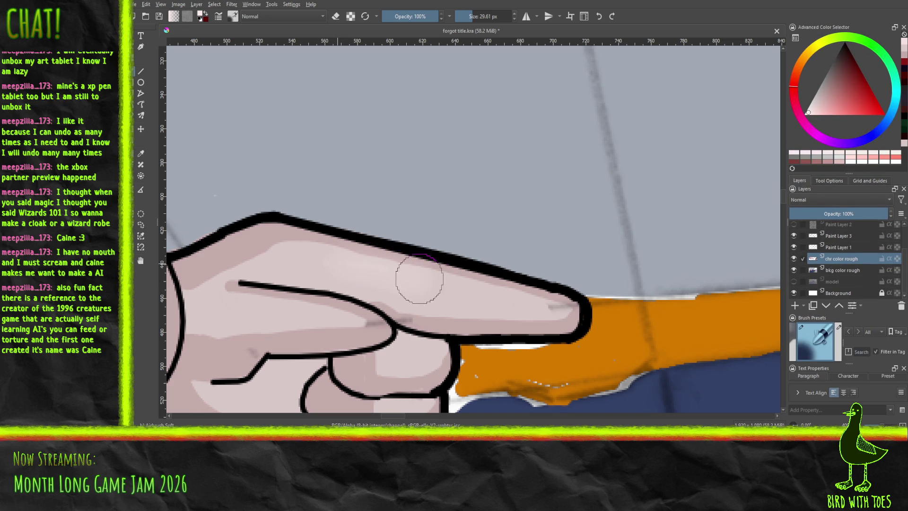
mouse_move(367, 277)
mouse_down()
mouse_move(520, 299)
mouse_move(273, 246)
mouse_up()
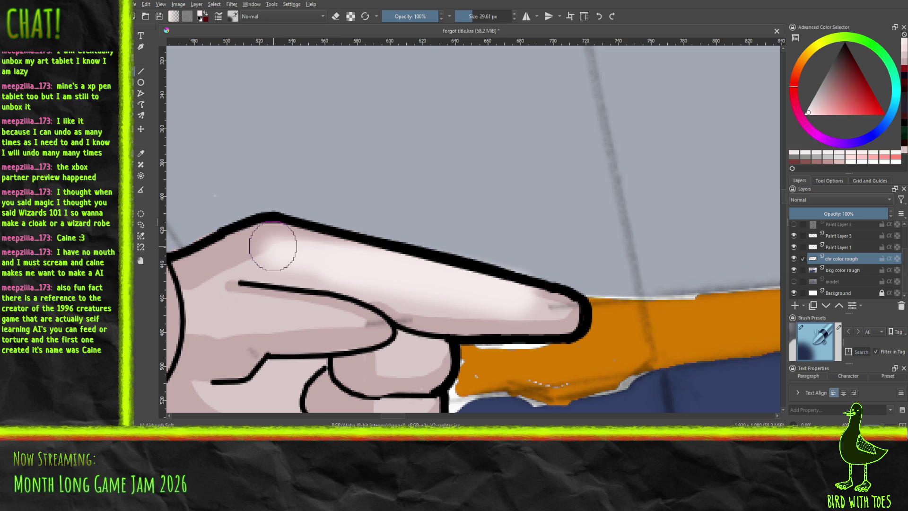
key(ctrl+z)
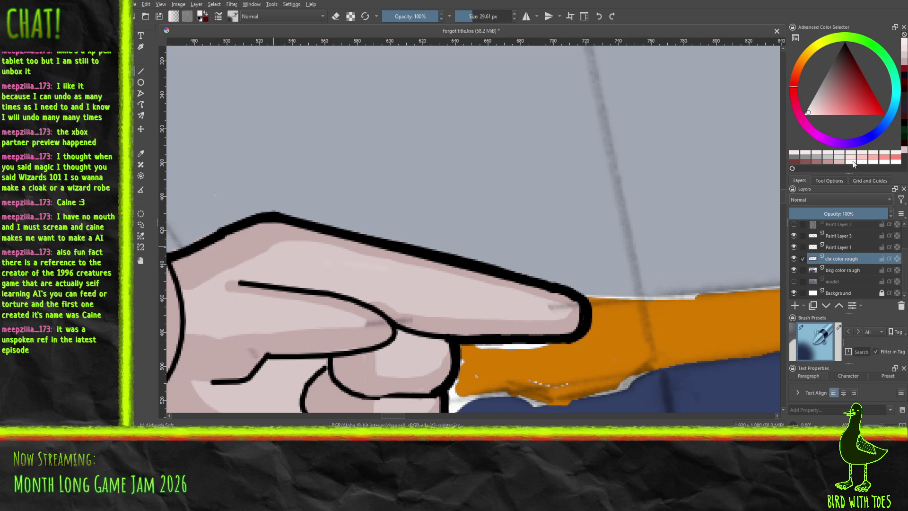
click(852, 180)
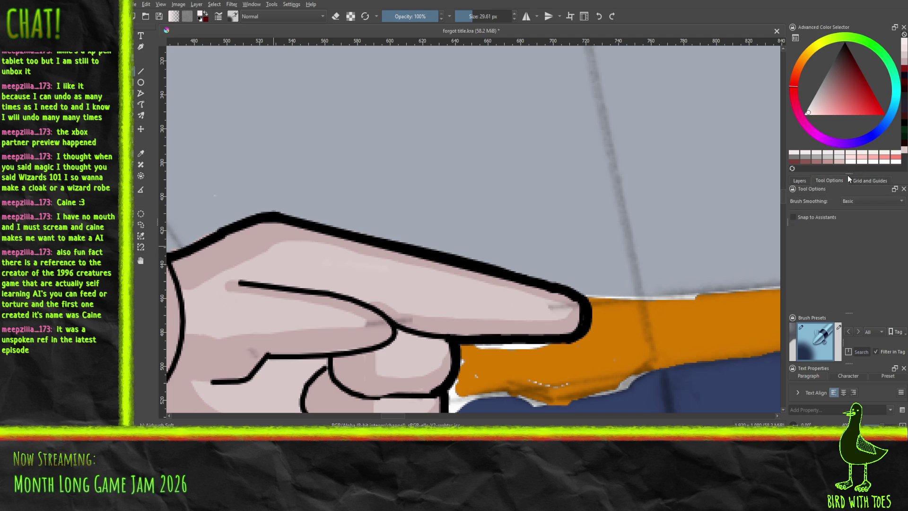
Step: Pick the Basic-2 Opacity preset, test and undo a stroke, and set the size to about 8 px
drag(849, 173, 844, 149)
drag(847, 308, 847, 239)
click(809, 302)
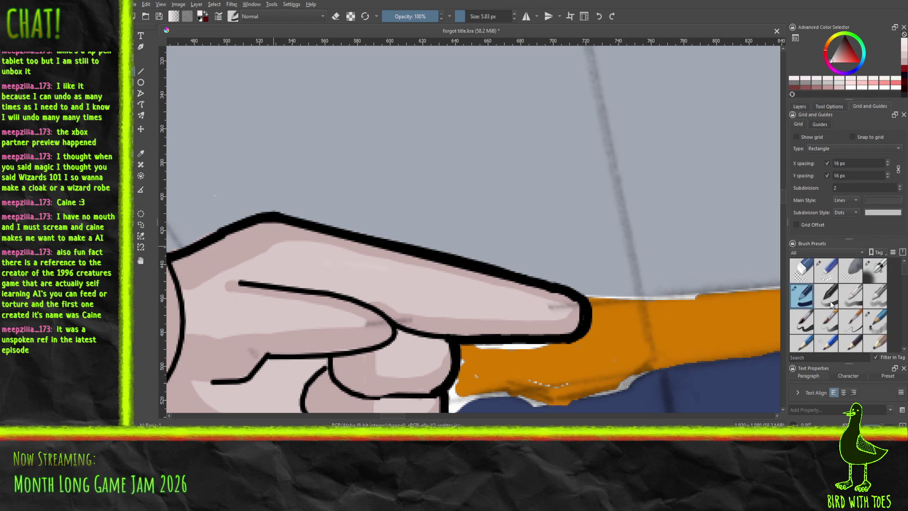
click(830, 303)
mouse_move(568, 208)
mouse_down()
mouse_move(538, 207)
mouse_move(614, 209)
mouse_move(664, 193)
mouse_up()
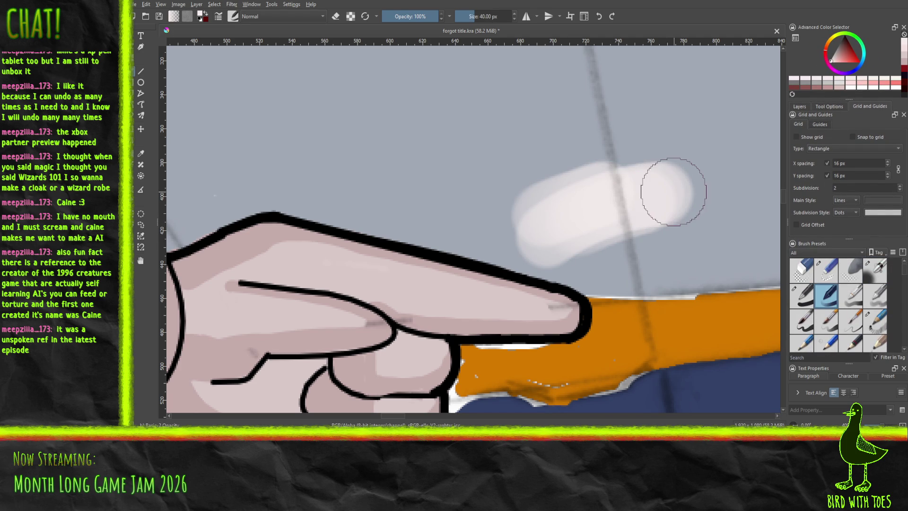
key(ctrl+z)
key(ctrl+z)
key(ctrl+z)
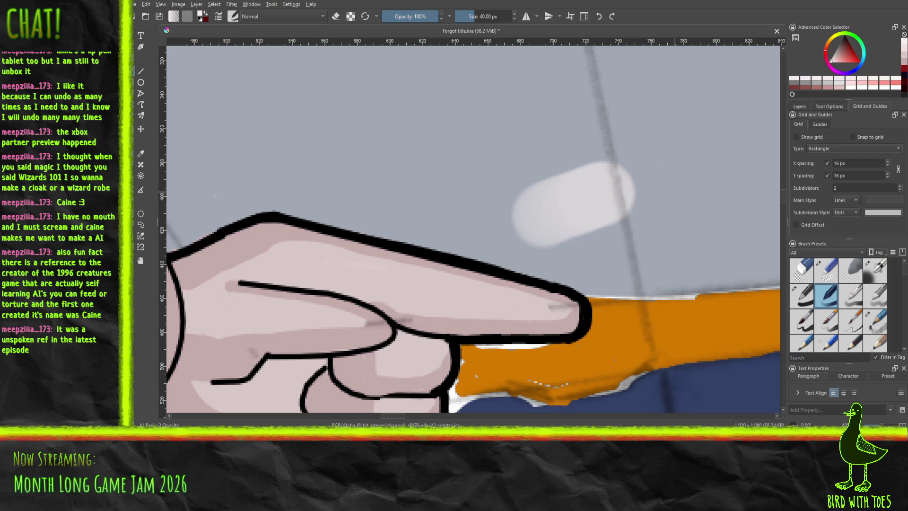
drag(461, 21, 466, 18)
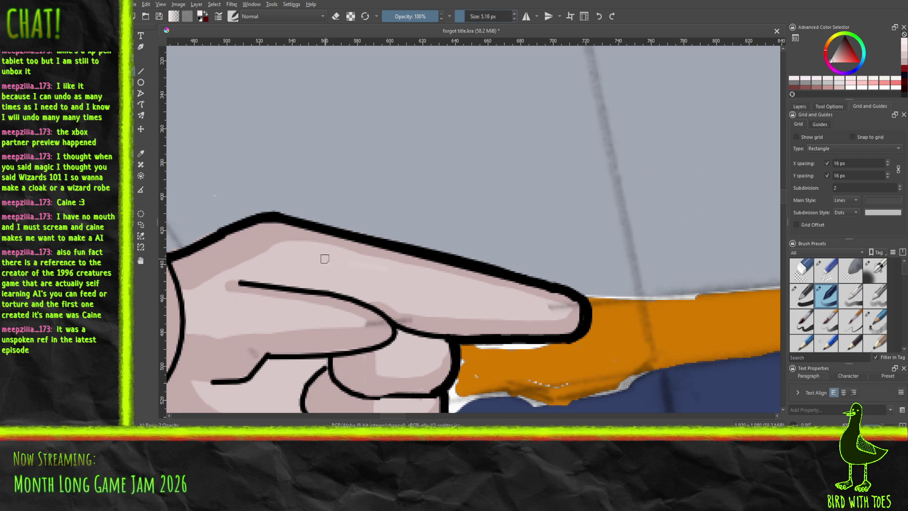
Step: Paint a pale highlight along the finger top toward its tip, redoing one failed stroke
drag(341, 260, 507, 292)
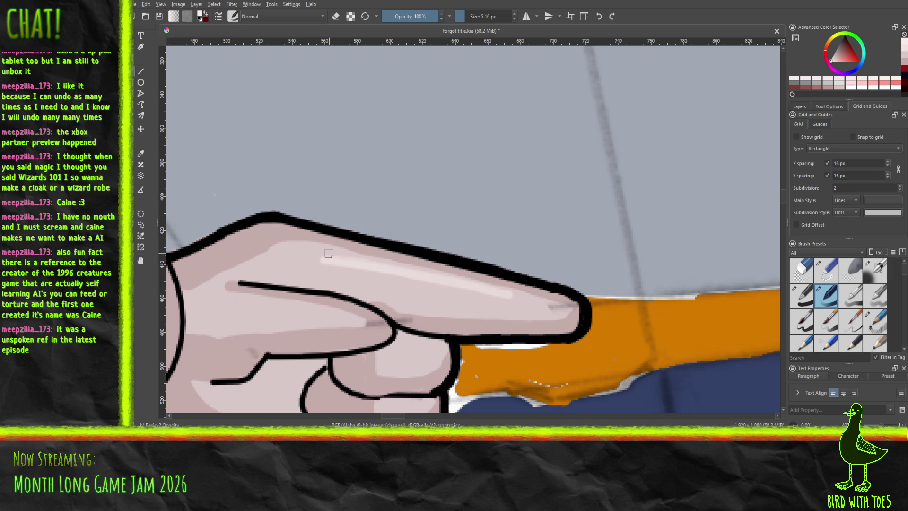
key(ctrl+z)
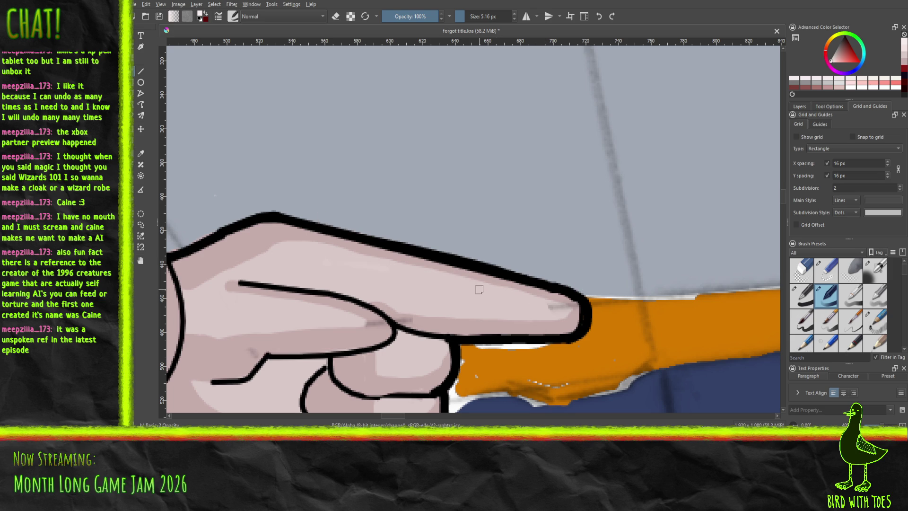
drag(486, 292, 531, 303)
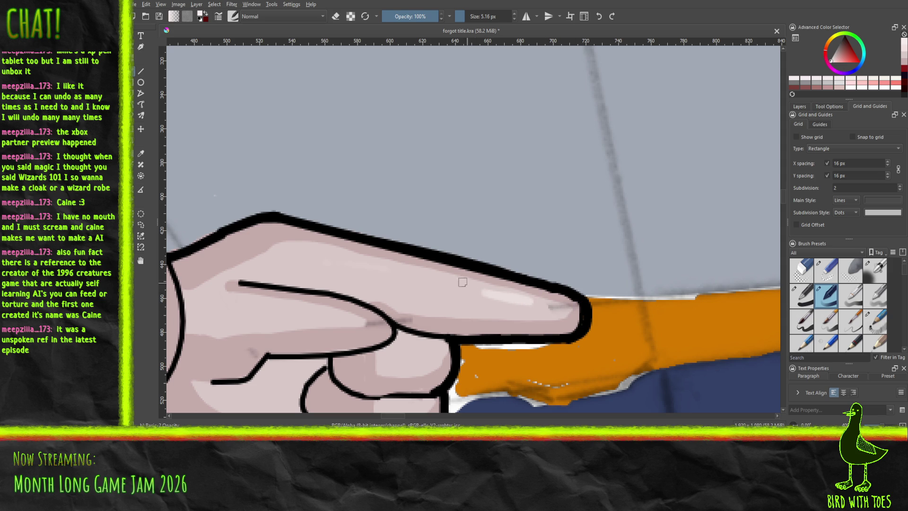
drag(419, 280, 500, 298)
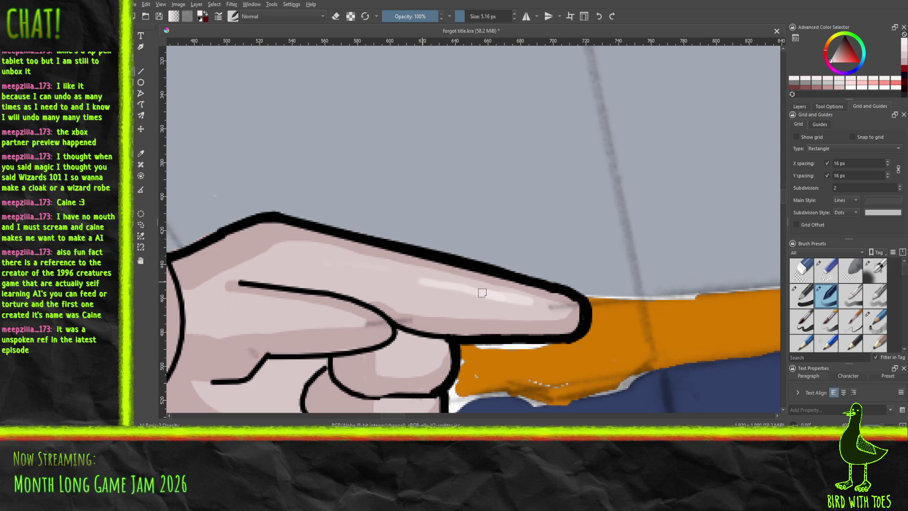
mouse_move(425, 281)
mouse_down()
mouse_move(378, 268)
mouse_move(515, 301)
mouse_move(375, 273)
mouse_up()
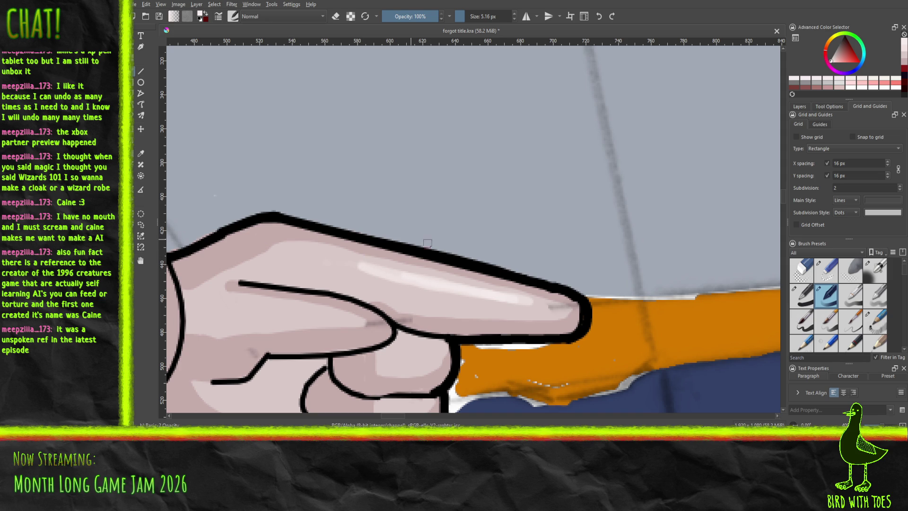
mouse_move(406, 213)
mouse_down()
mouse_move(478, 246)
mouse_move(616, 278)
mouse_up()
scroll(616, 278, down, 4)
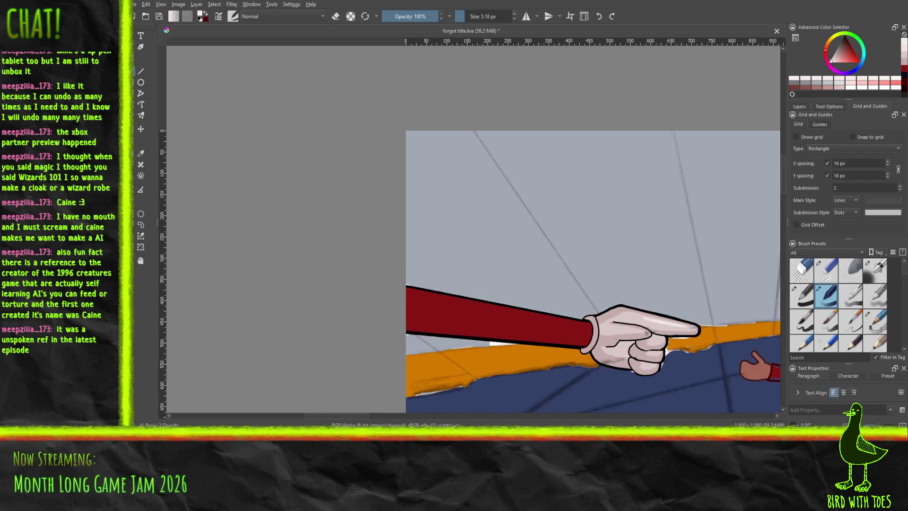
Step: Paint a pale highlight along the index finger and a faint one near its underside
scroll(647, 333, down, 2)
mouse_move(647, 333)
mouse_down()
mouse_move(552, 237)
mouse_move(579, 258)
mouse_up()
scroll(579, 258, up, 5)
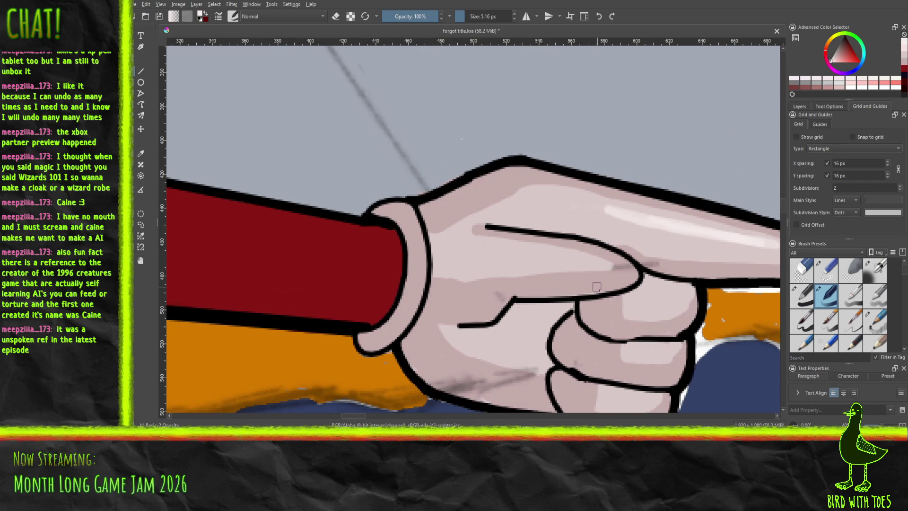
drag(512, 251, 547, 250)
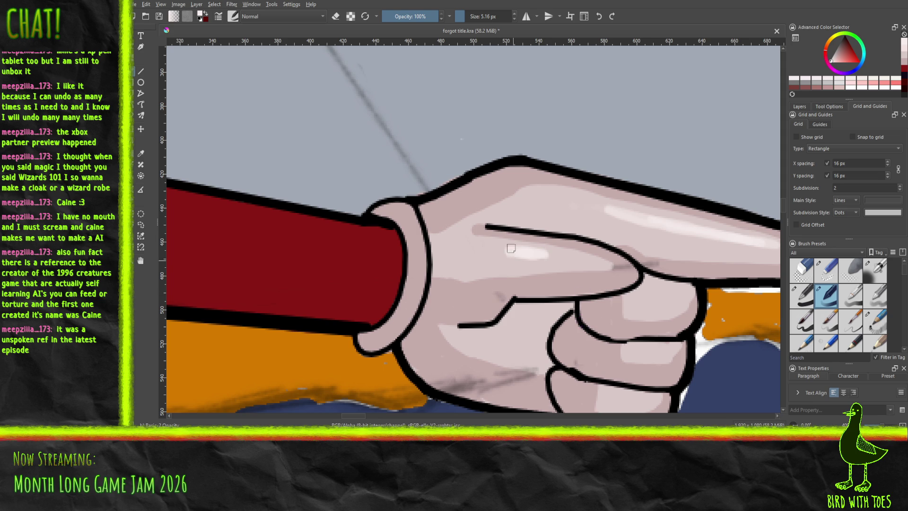
drag(549, 249, 452, 252)
scroll(452, 253, down, 5)
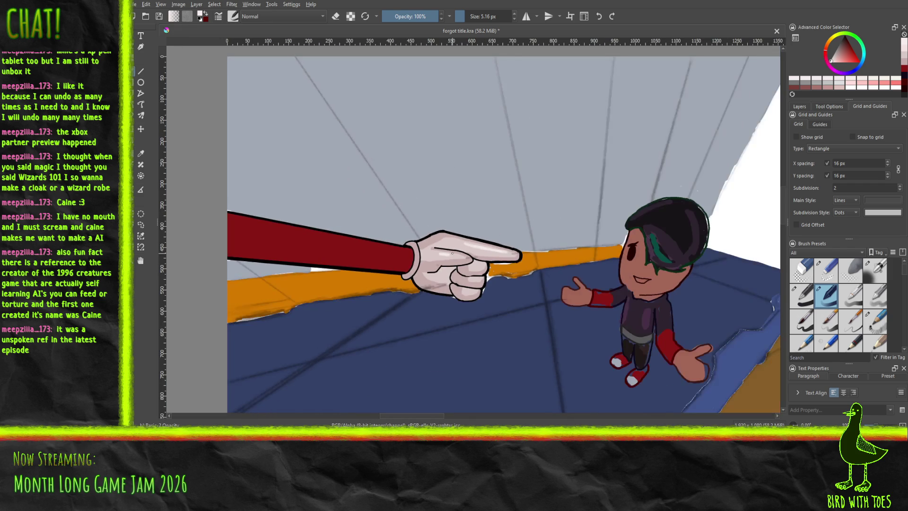
scroll(456, 255, up, 6)
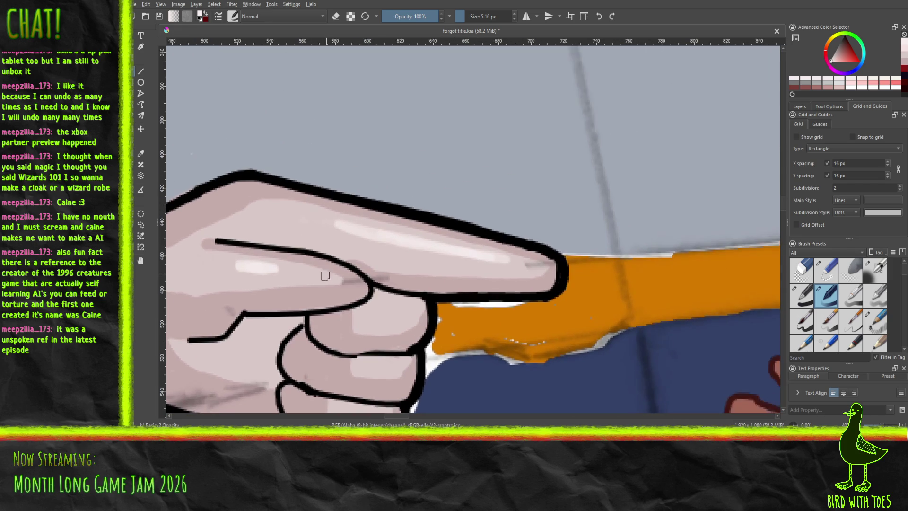
scroll(331, 279, right, 2)
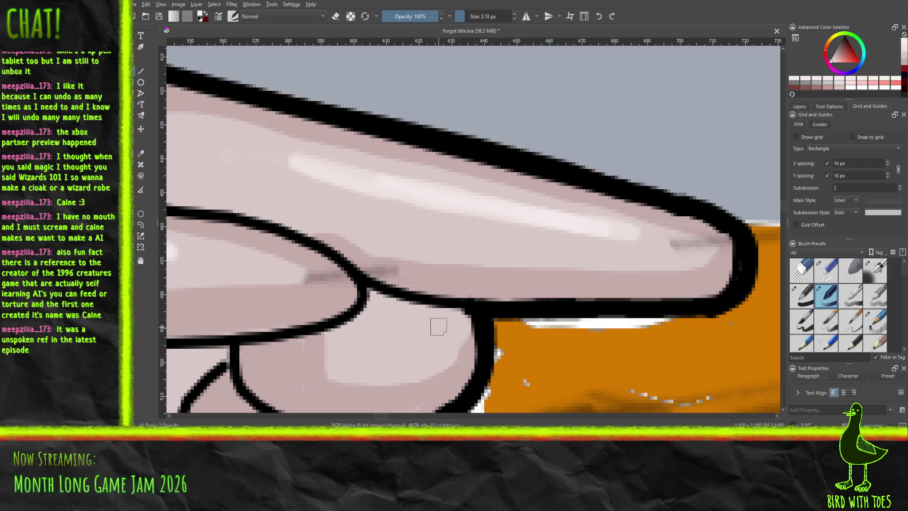
mouse_move(432, 331)
mouse_down()
mouse_move(442, 320)
mouse_move(416, 342)
mouse_move(447, 322)
mouse_move(422, 331)
mouse_up()
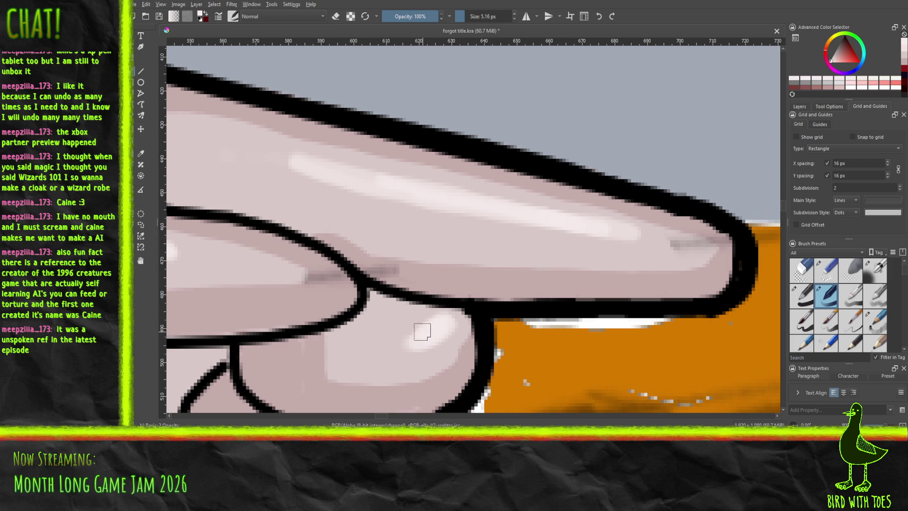
scroll(422, 331, down, 5)
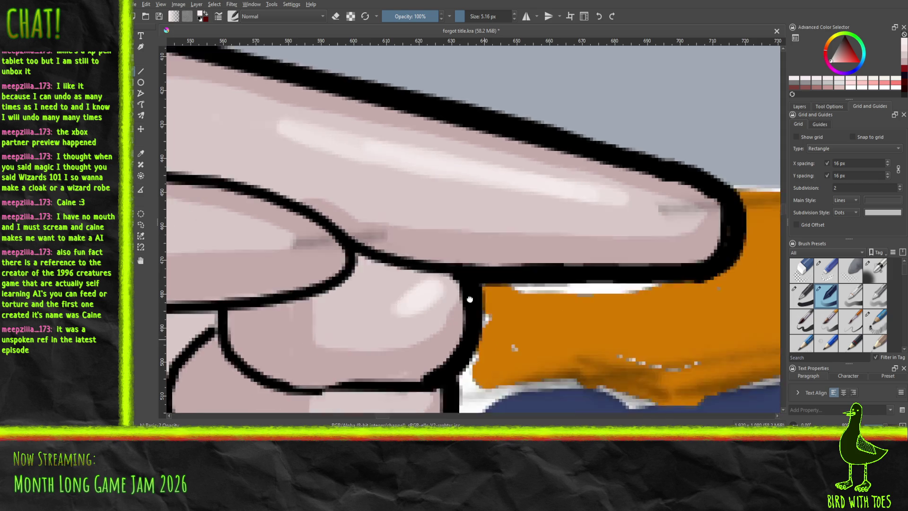
Step: Choose a dark red, set the brush to 38.67 px, and select the red sleeve
scroll(479, 187, down, 3)
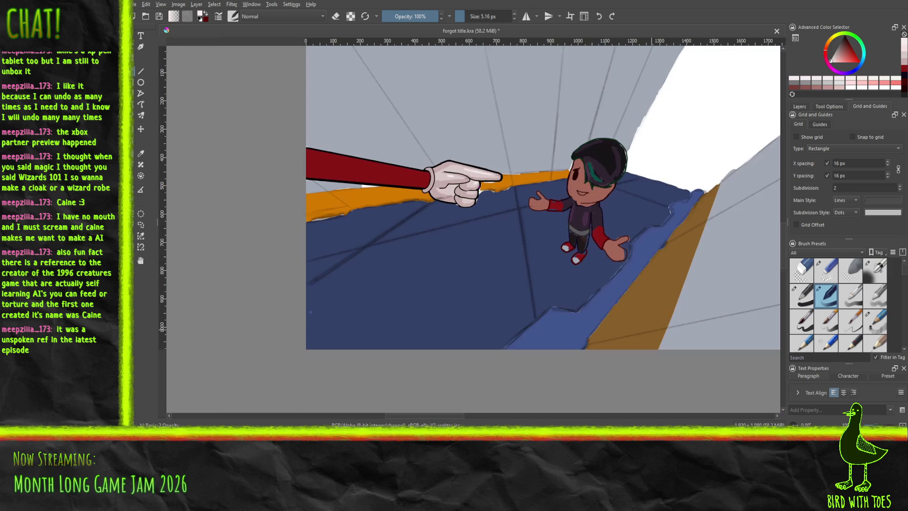
scroll(466, 176, down, 3)
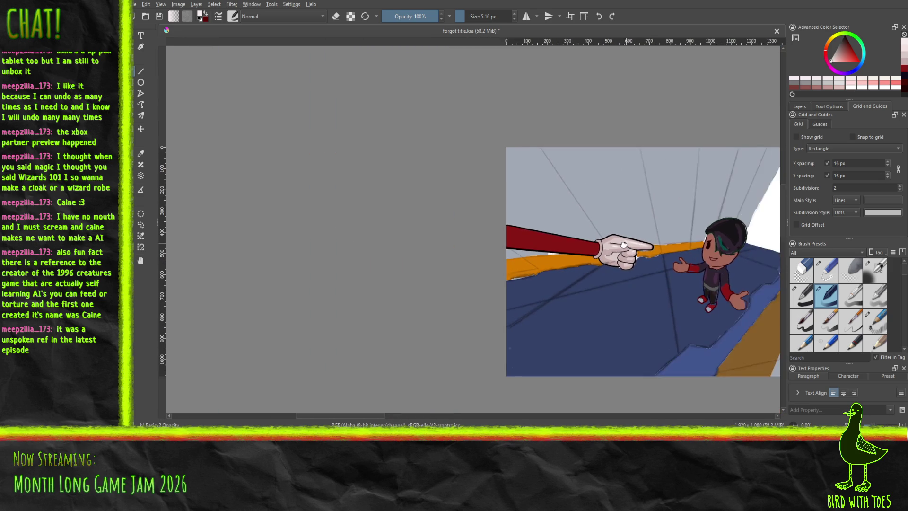
drag(490, 248, 461, 245)
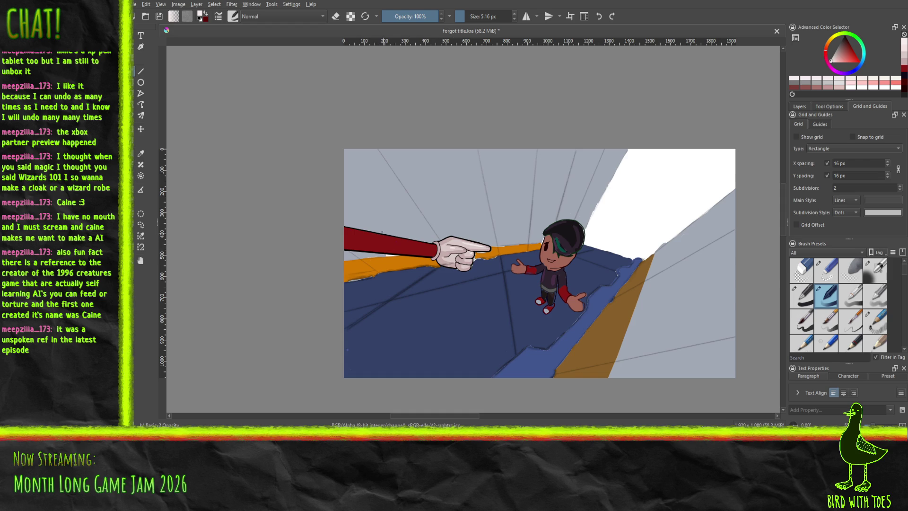
scroll(406, 242, up, 6)
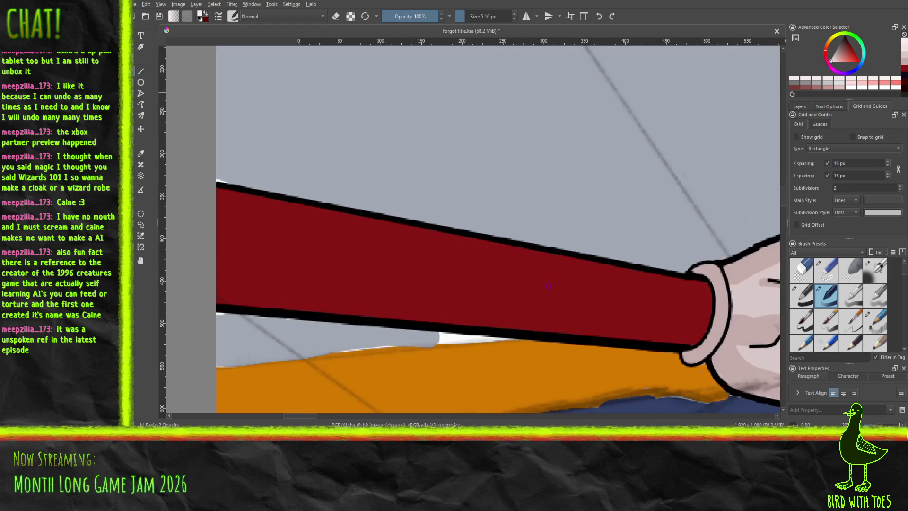
scroll(547, 286, down, 2)
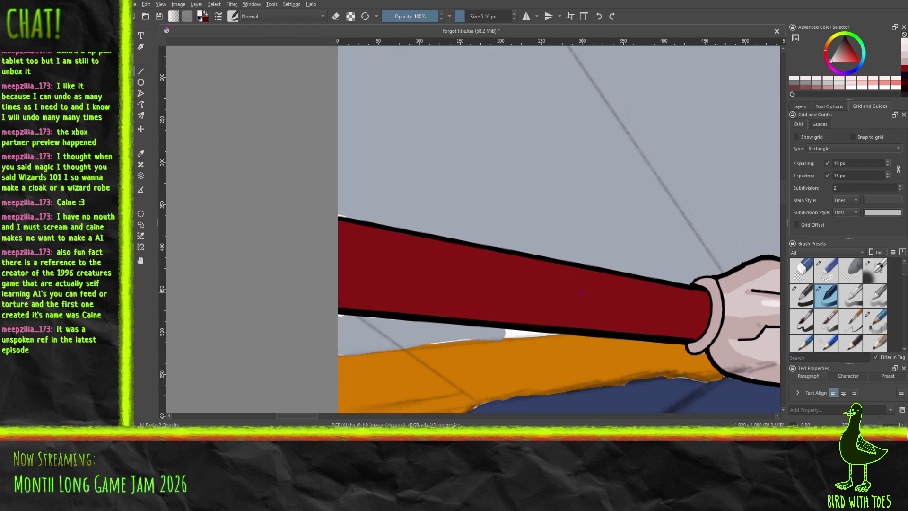
drag(842, 57, 845, 47)
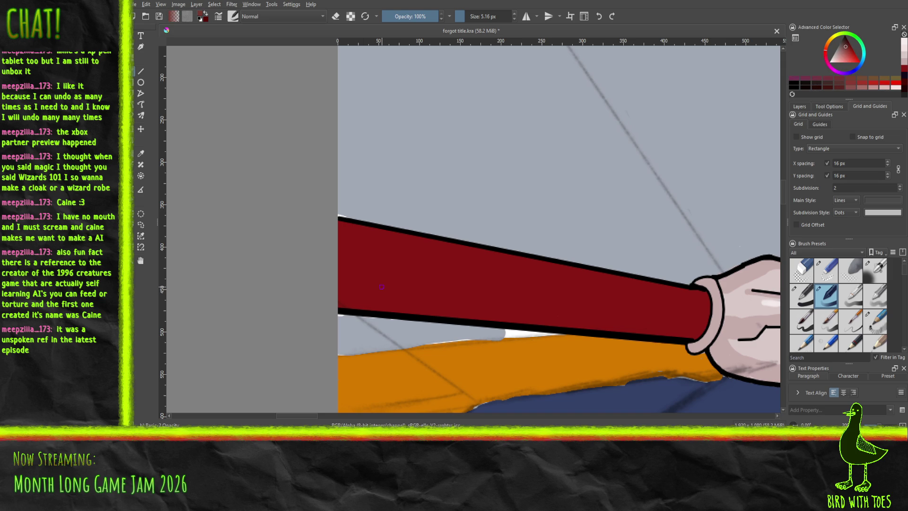
drag(462, 20, 465, 19)
click(447, 296)
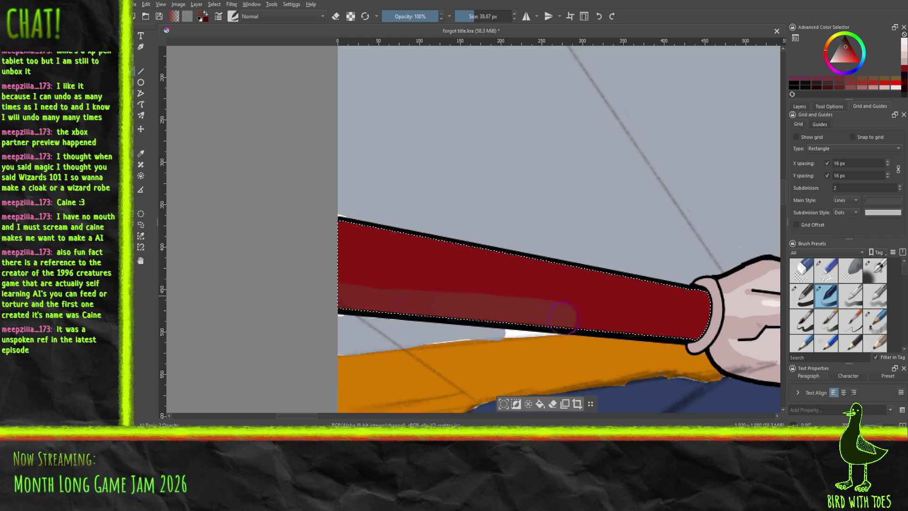
Step: Paint a lighter band along the sleeve's lower edge, then a stroke in a new red shade
drag(689, 335, 364, 281)
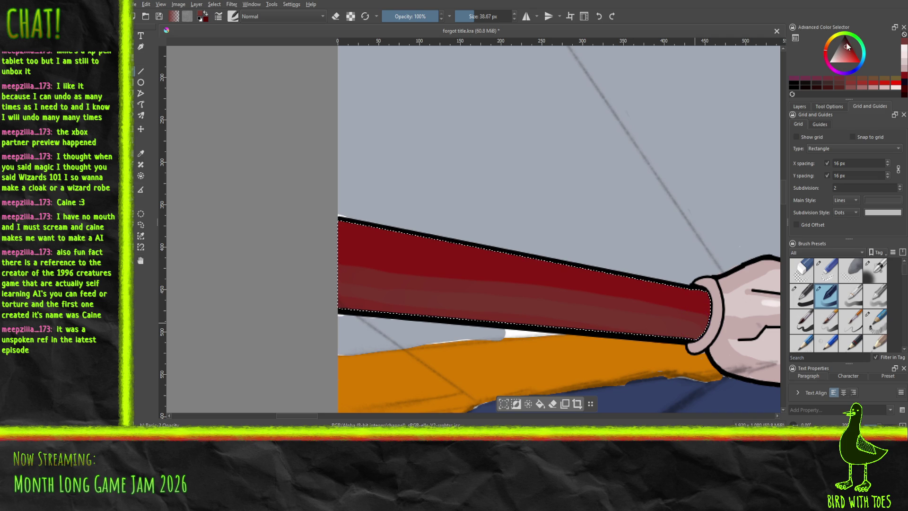
click(848, 46)
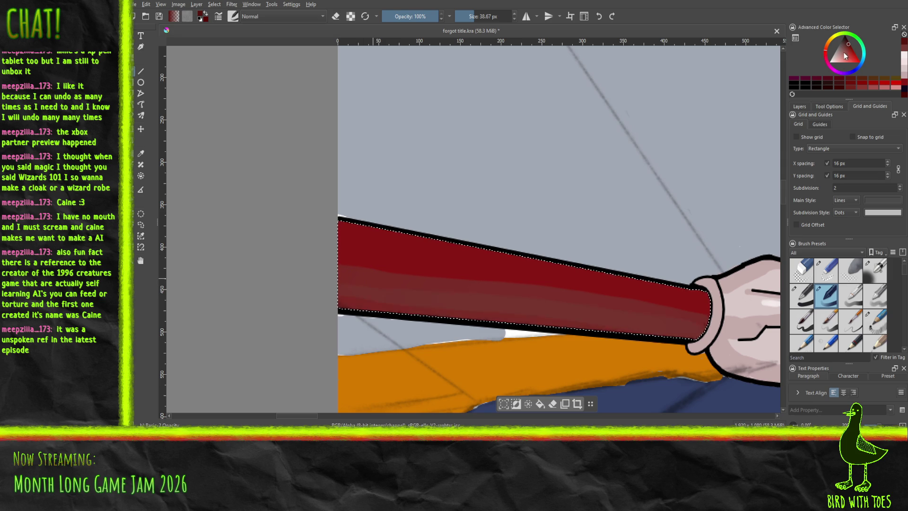
click(849, 50)
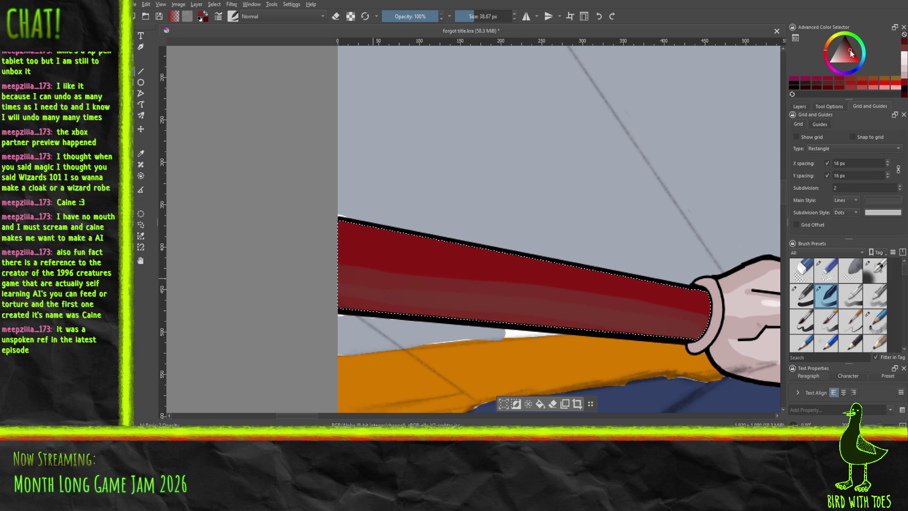
click(850, 47)
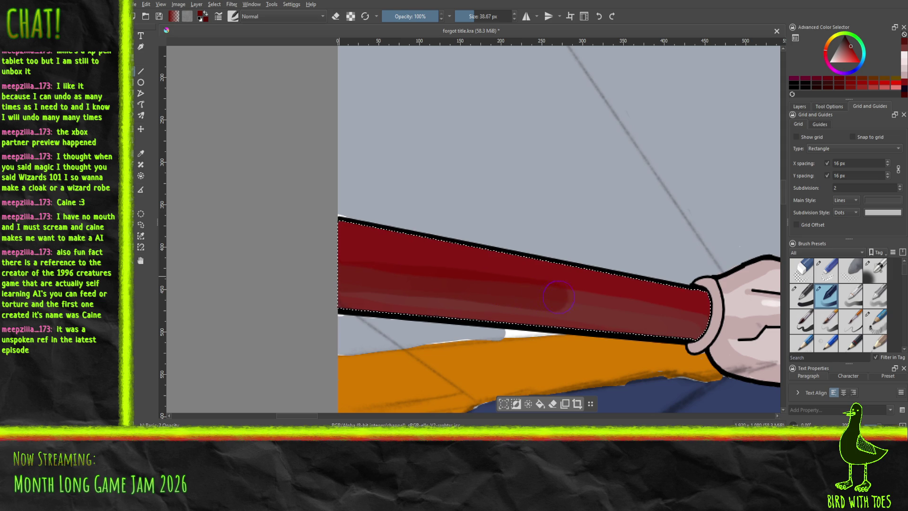
drag(693, 321, 666, 308)
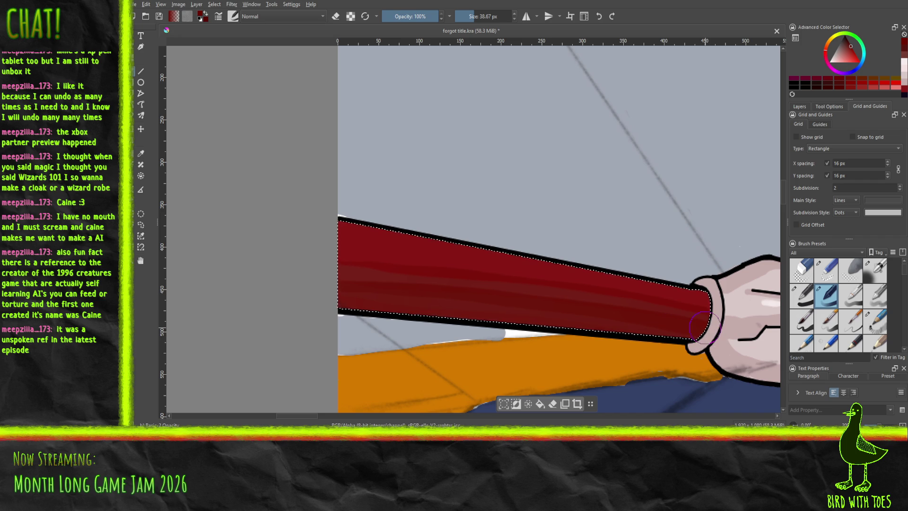
scroll(704, 326, down, 8)
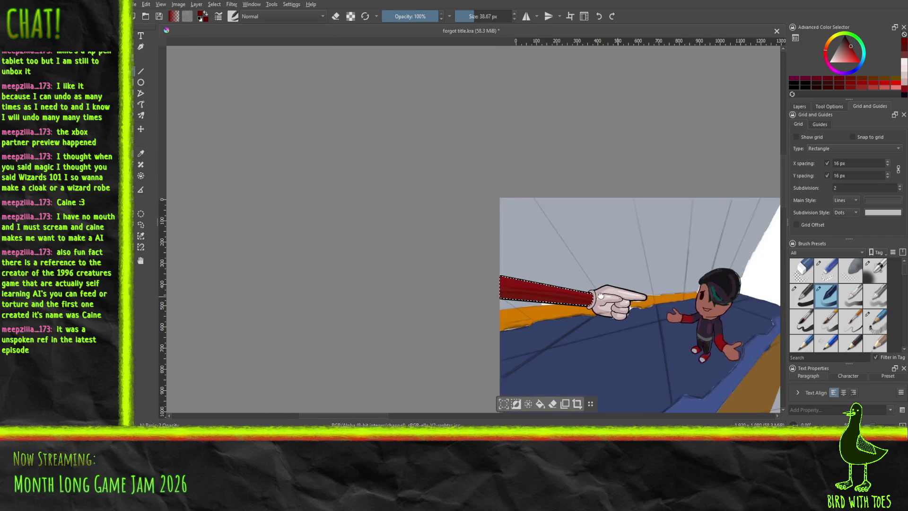
scroll(510, 294, up, 8)
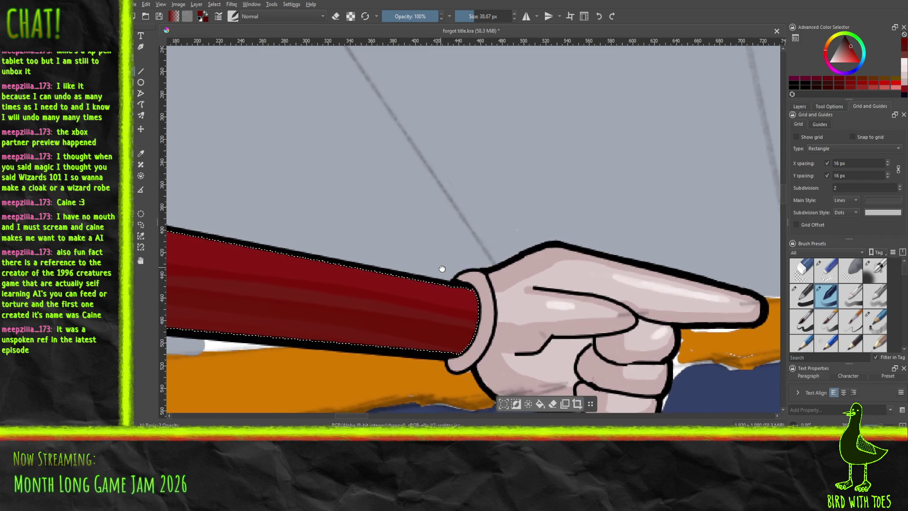
Step: Resize the brush to 8.18 then 20.44 px while panning along the sleeve, then choose a finer preset
drag(571, 306, 659, 315)
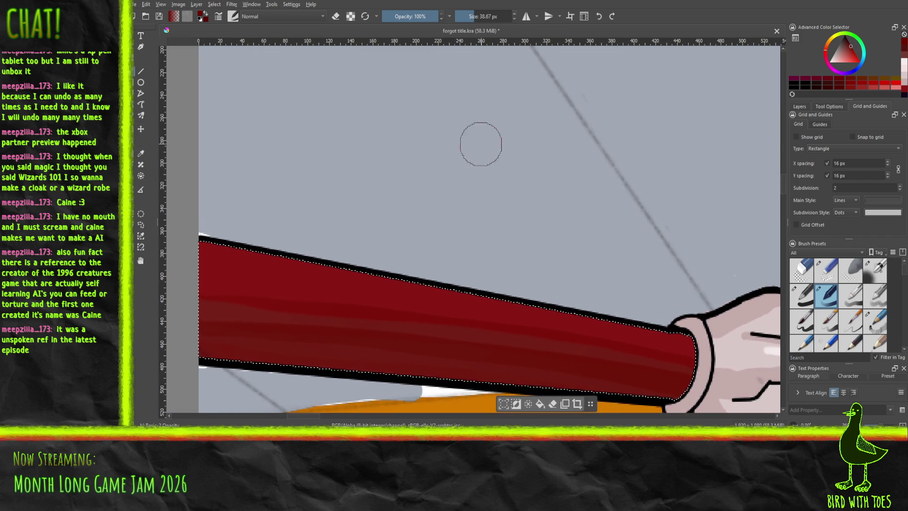
click(466, 16)
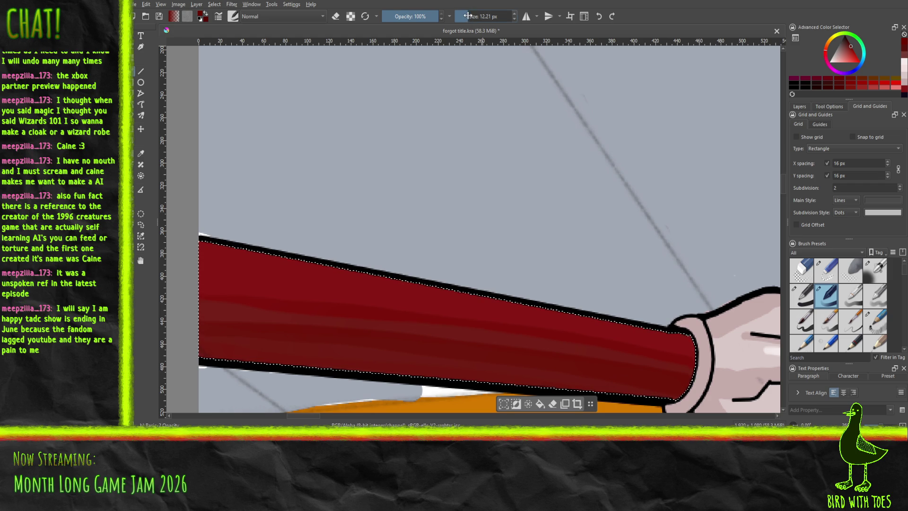
drag(497, 161, 576, 153)
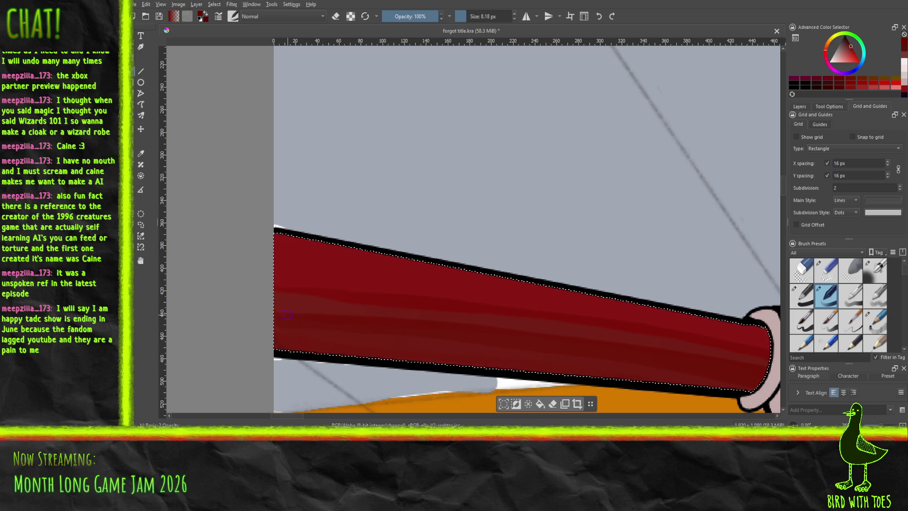
click(470, 17)
scroll(738, 364, down, 3)
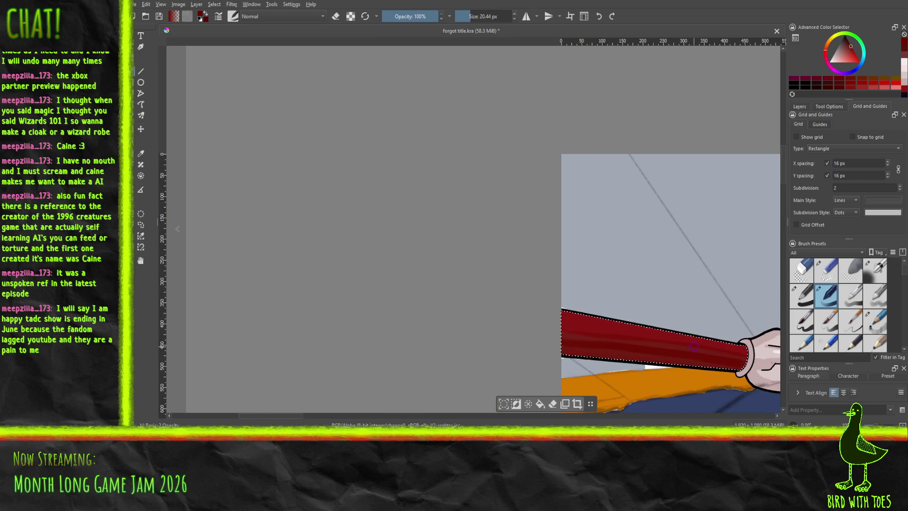
drag(694, 346, 593, 314)
scroll(492, 314, up, 6)
drag(429, 295, 621, 374)
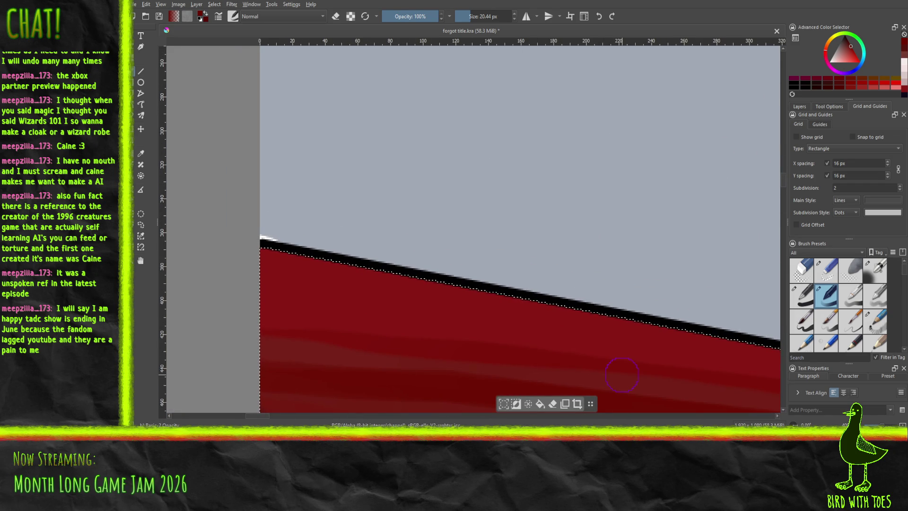
click(803, 292)
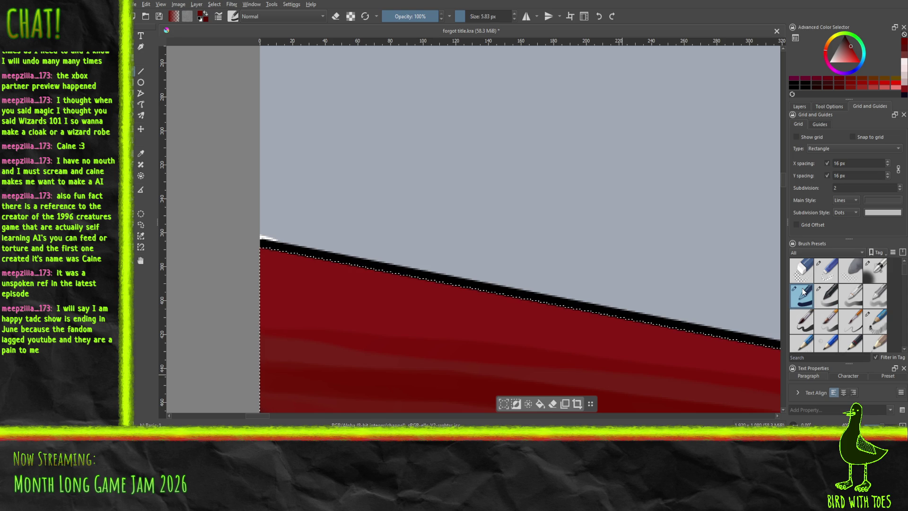
Step: Sample a red from the sleeve, zoom in on its top edge, and switch to the Line tool
click(140, 154)
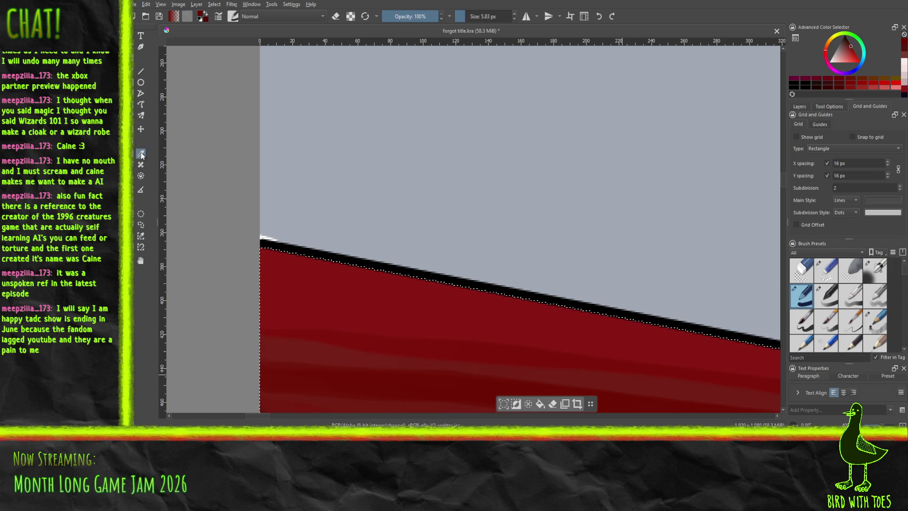
click(361, 335)
key(b)
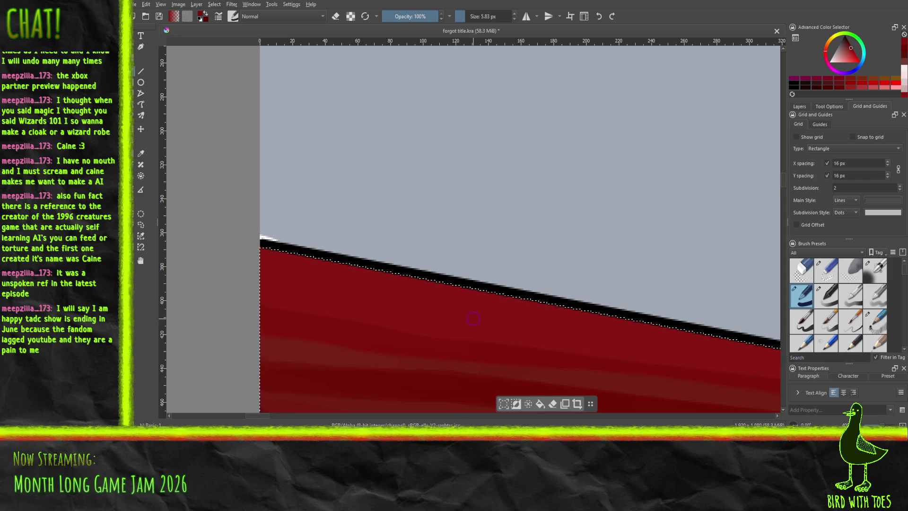
scroll(473, 318, down, 5)
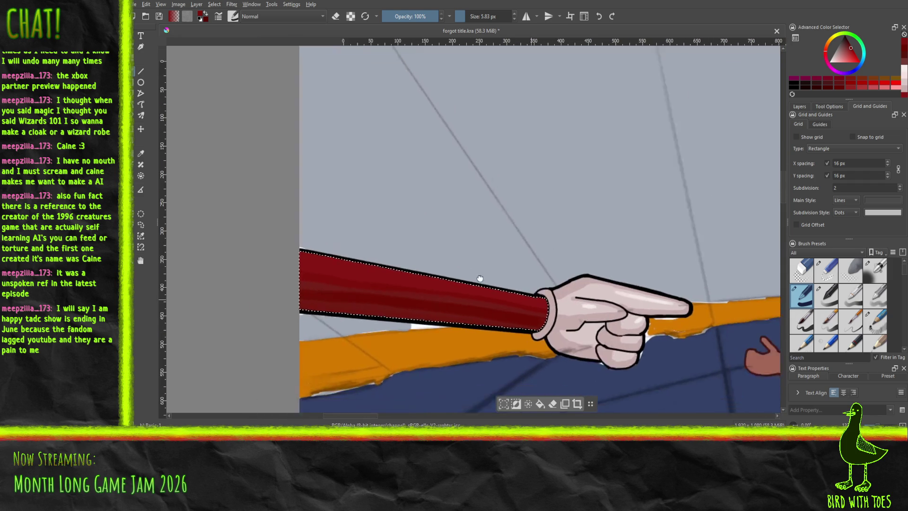
scroll(577, 309, up, 3)
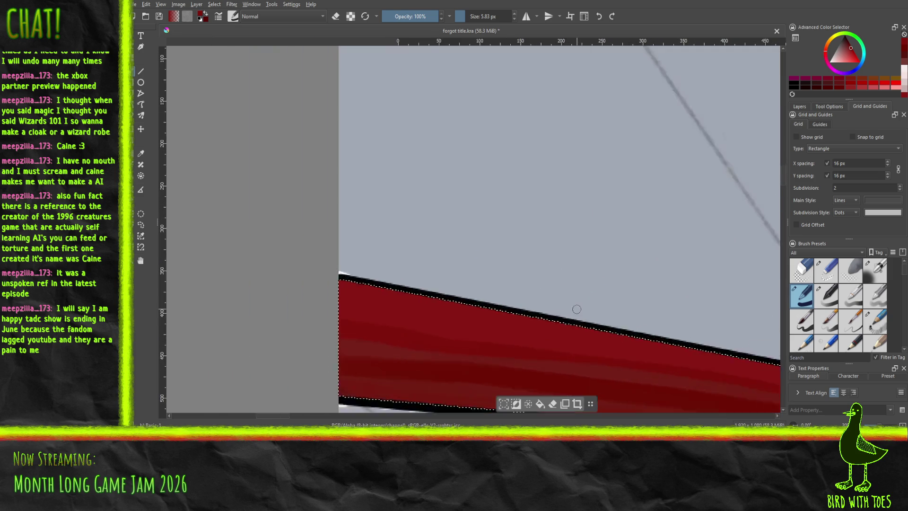
scroll(576, 309, up, 2)
mouse_move(484, 306)
mouse_down()
mouse_move(711, 359)
mouse_move(699, 345)
mouse_move(588, 320)
mouse_up()
scroll(588, 320, up, 2)
scroll(432, 256, down, 2)
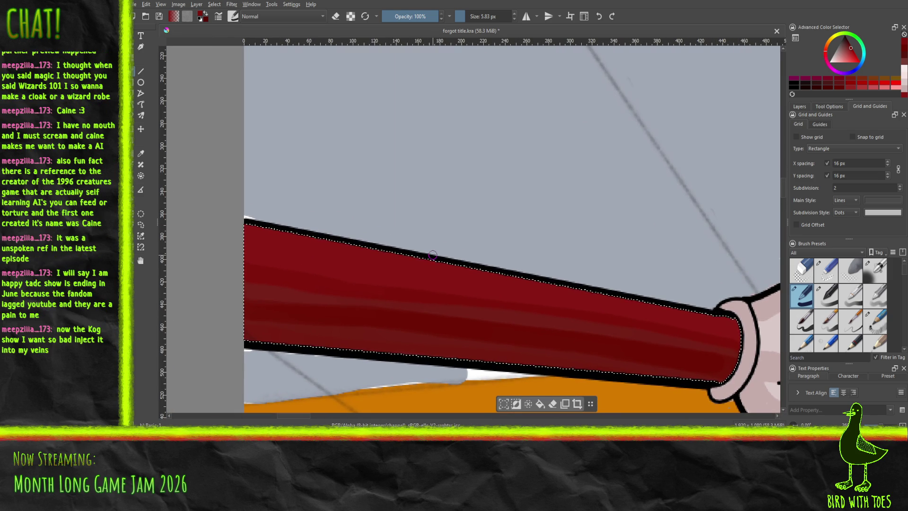
key(v)
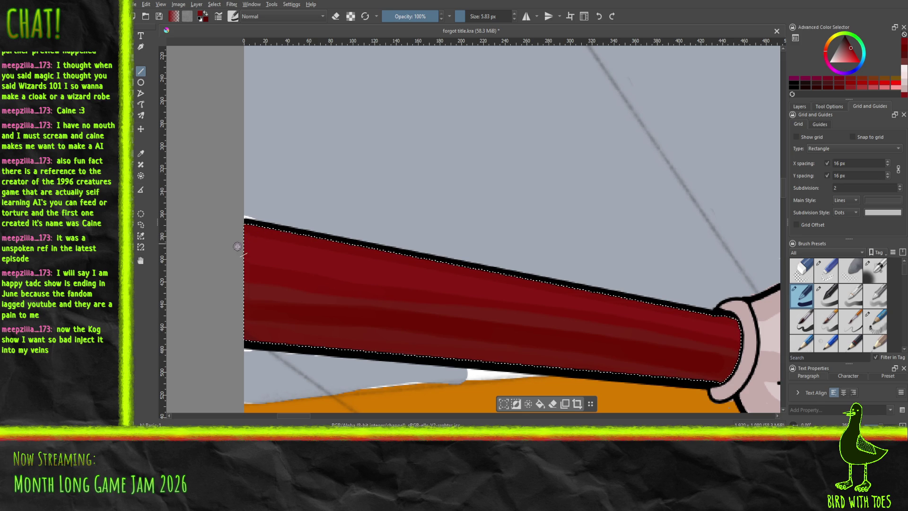
Step: Sample the sleeve red and draw a straight 12 px shading line along the sleeve
click(140, 153)
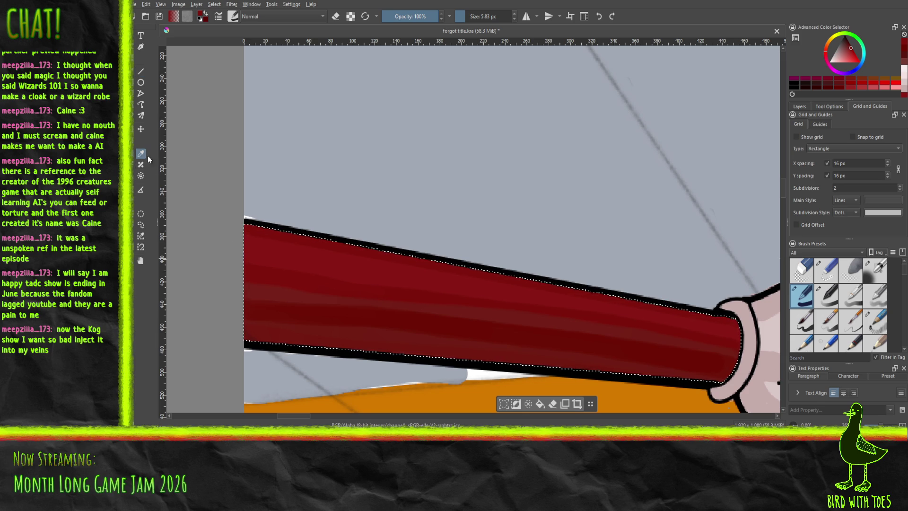
click(140, 71)
drag(464, 21, 468, 21)
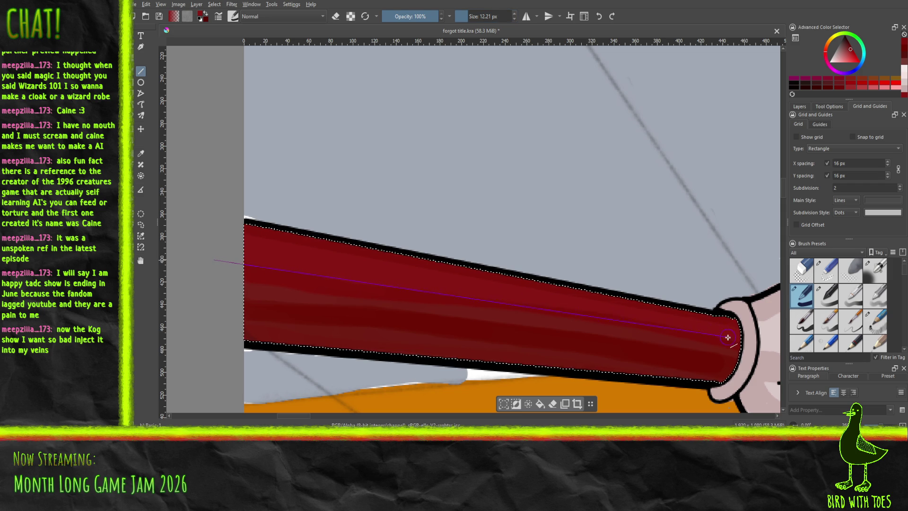
drag(727, 334, 730, 336)
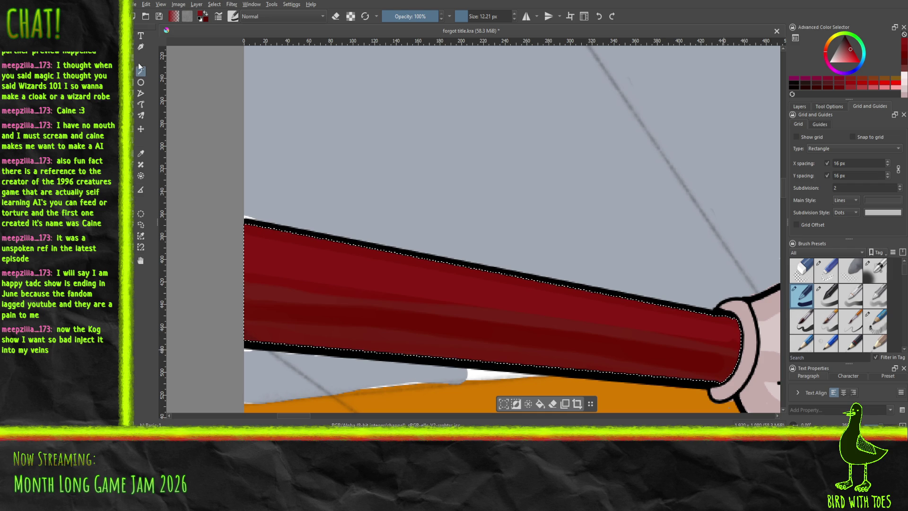
Step: Resample a sleeve red and draw a second straight line at about 5 px
click(141, 152)
click(295, 273)
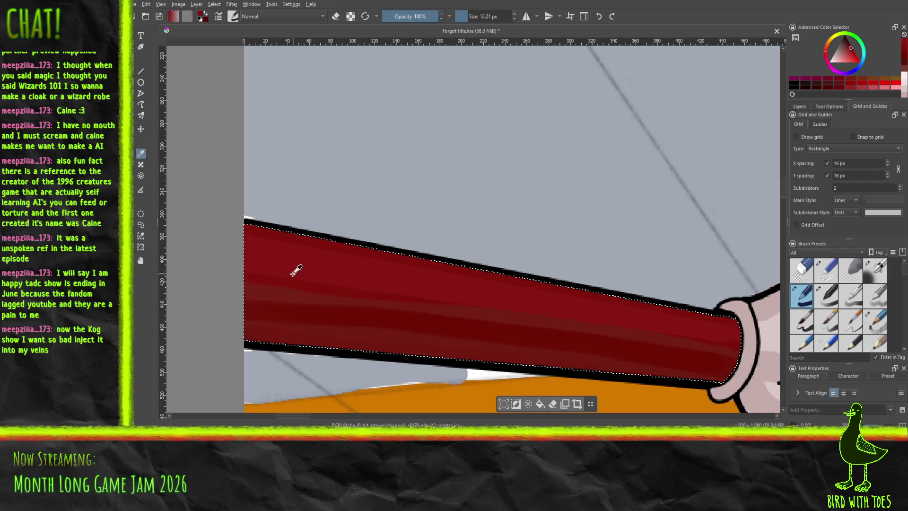
click(141, 71)
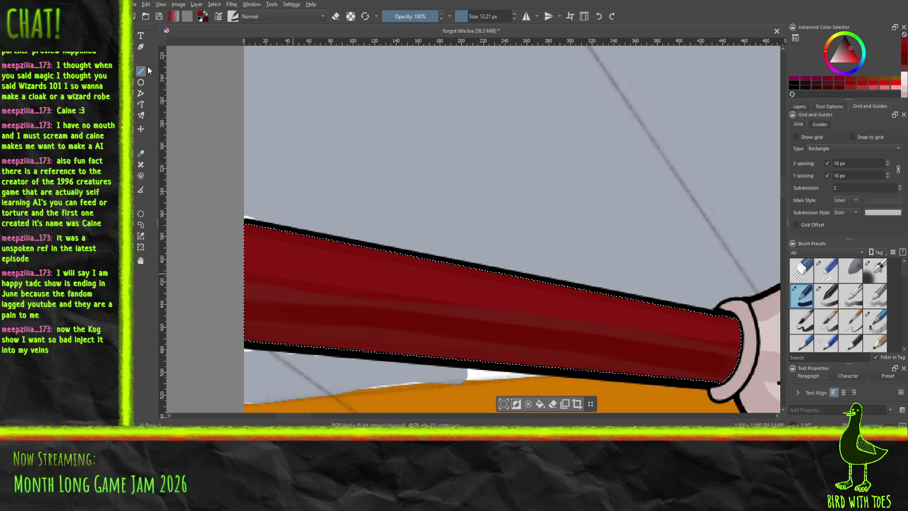
key(bracketleft)
key(bracketleft)
key(bracketleft)
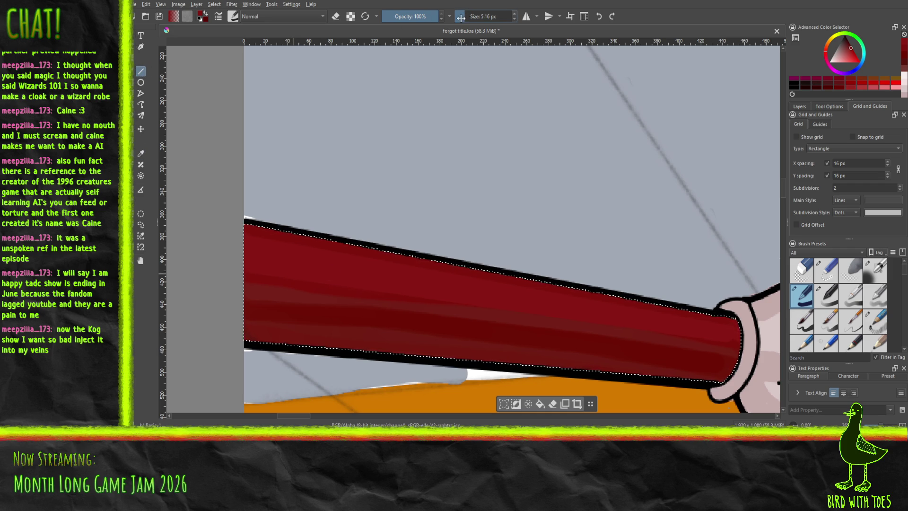
drag(238, 279, 334, 290)
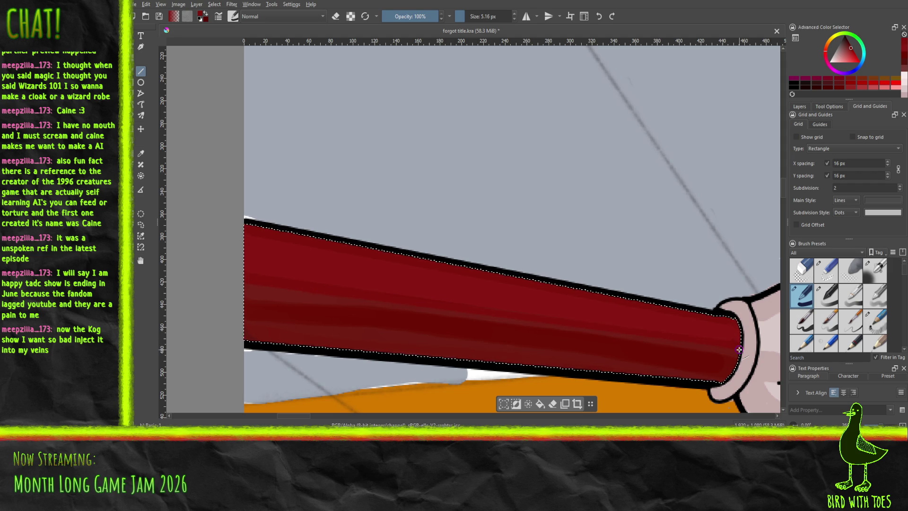
scroll(738, 373, down, 5)
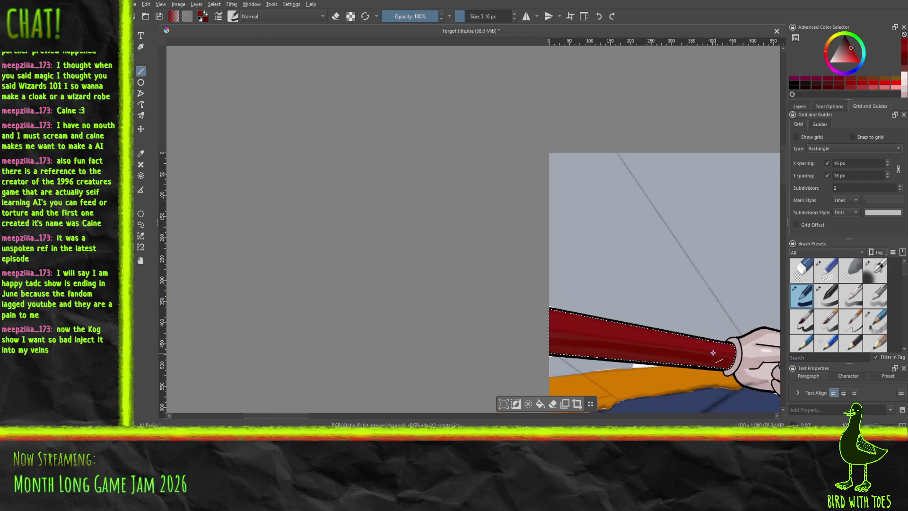
Step: Undo the stray dark red block over the knuckles, save with Ctrl+S, and deselect the sleeve
scroll(472, 251, down, 5)
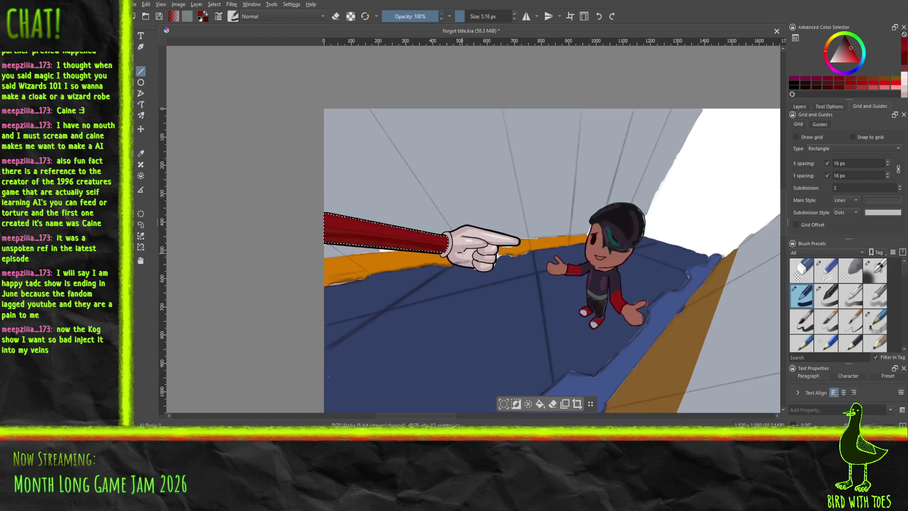
drag(368, 250, 378, 255)
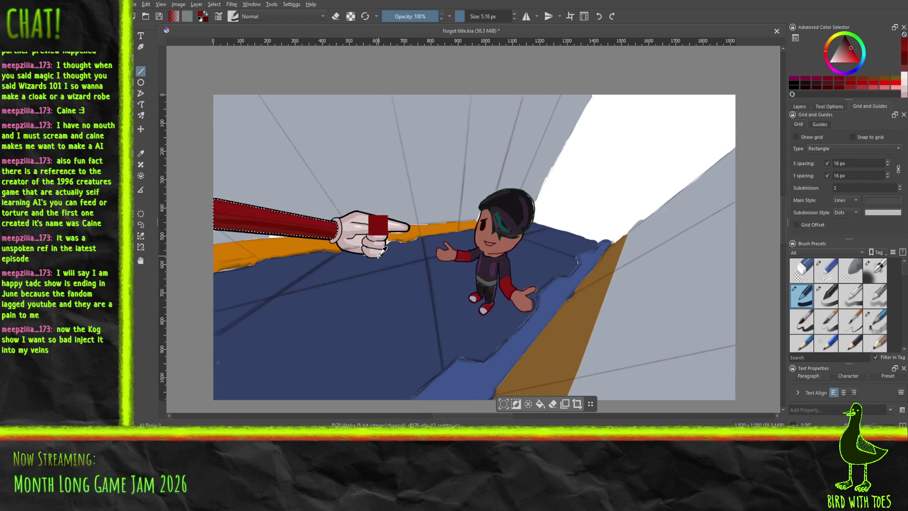
key(ctrl+z)
key(ctrl+s)
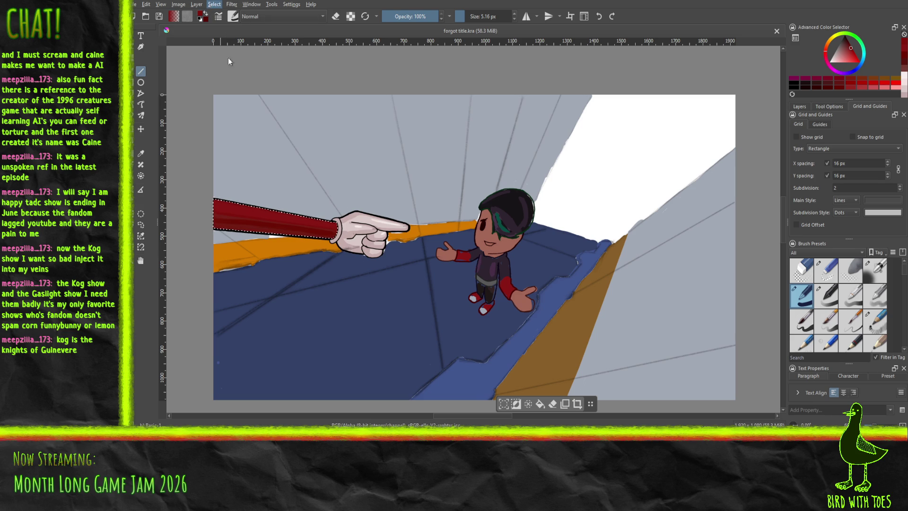
key(ctrl+shift+a)
drag(430, 273, 297, 247)
scroll(297, 247, up, 5)
mouse_move(412, 251)
mouse_down()
mouse_move(442, 318)
mouse_move(563, 348)
mouse_up()
Step: Sample the sleeve's red and centre the small character in the view
scroll(562, 348, down, 5)
scroll(531, 313, up, 2)
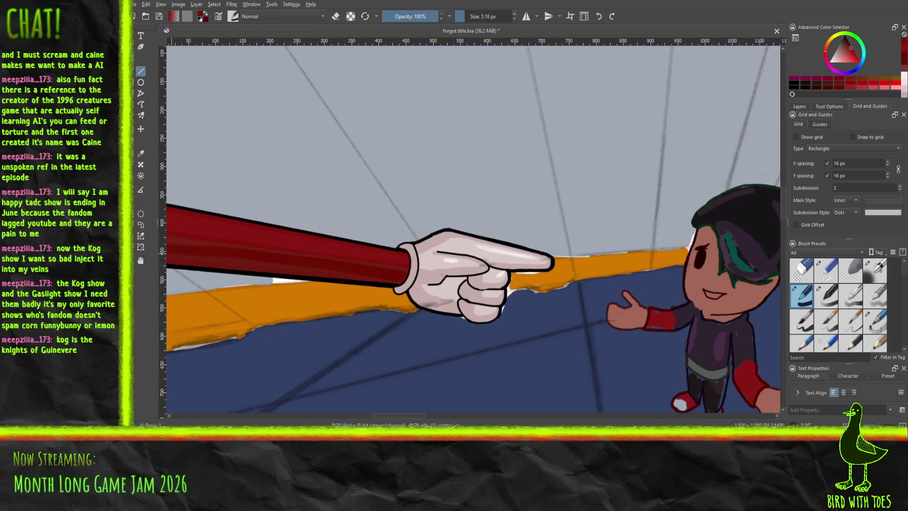
click(140, 152)
click(277, 241)
drag(518, 262, 221, 202)
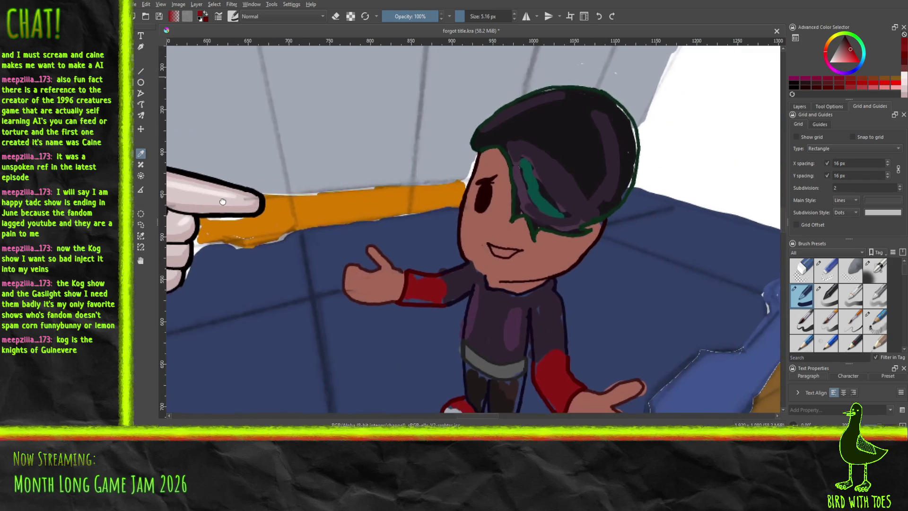
scroll(367, 243, up, 3)
mouse_move(389, 246)
mouse_down()
mouse_move(361, 247)
mouse_move(292, 211)
mouse_up()
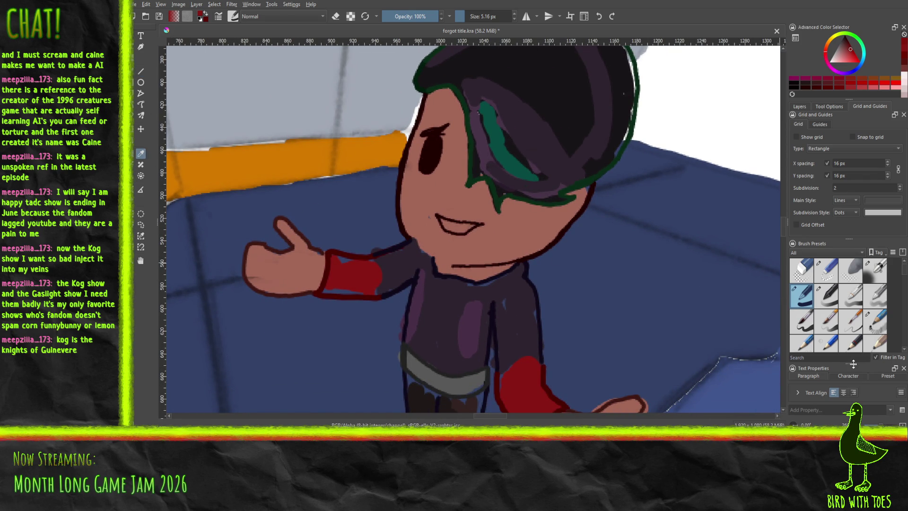
Step: Select the 'chr color rough' layer and paint over the gap in the character's red cuff
click(805, 106)
click(842, 198)
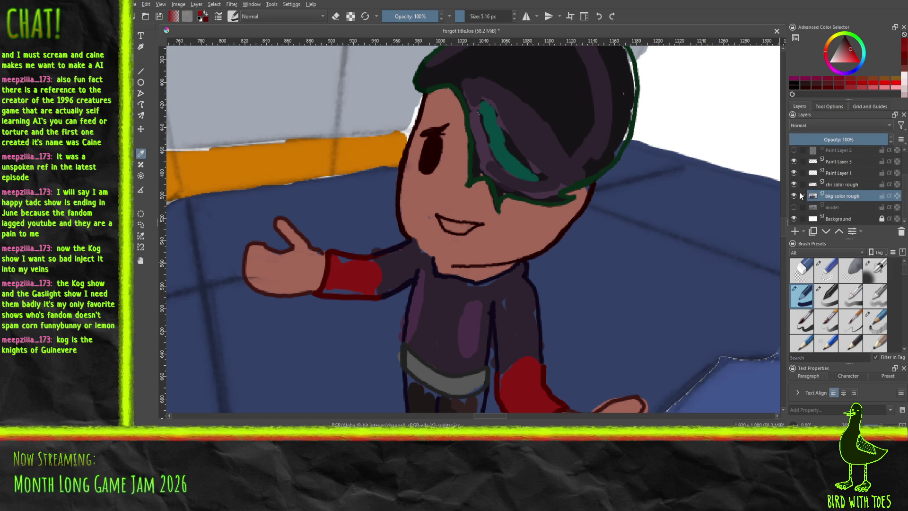
click(843, 186)
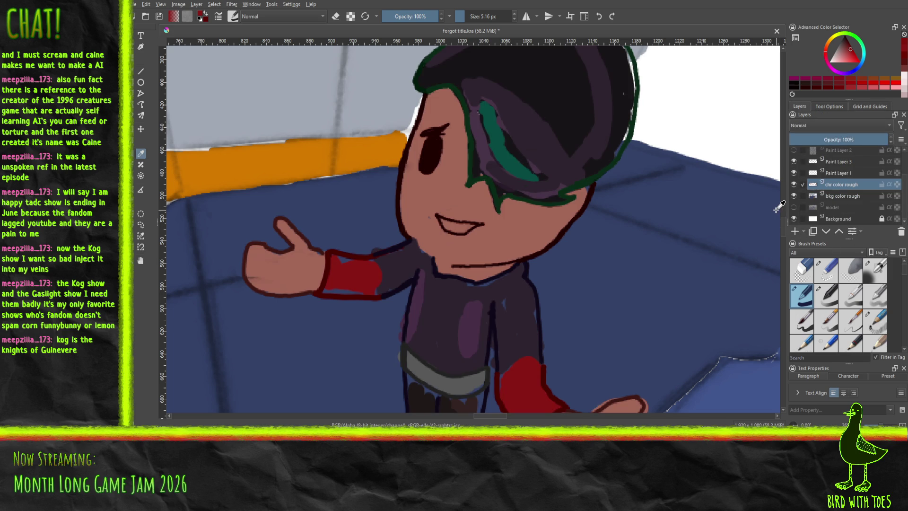
key(b)
drag(327, 291, 354, 292)
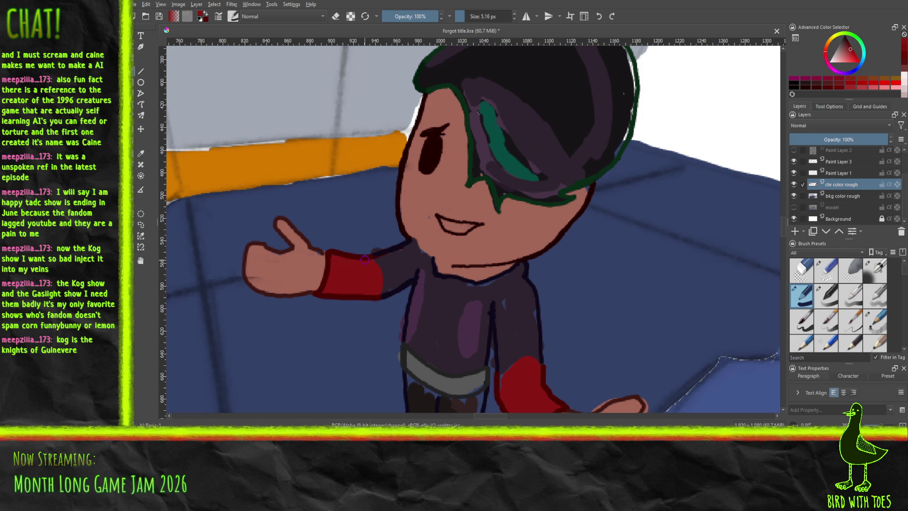
mouse_move(340, 275)
mouse_down()
mouse_move(361, 263)
mouse_move(239, 180)
mouse_move(262, 186)
mouse_up()
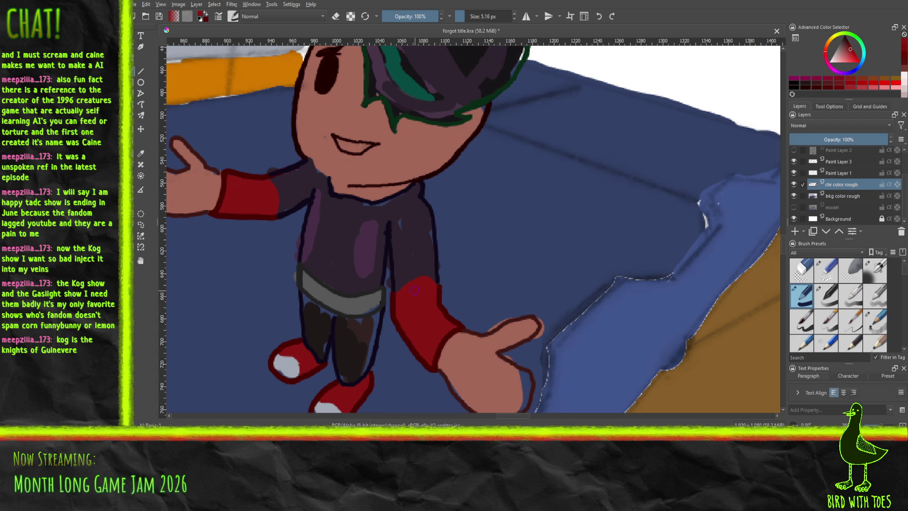
click(141, 153)
Step: Sample the shirt's dark purple and paint over the light-blue specks beside the shirt and collar
click(289, 183)
key(b)
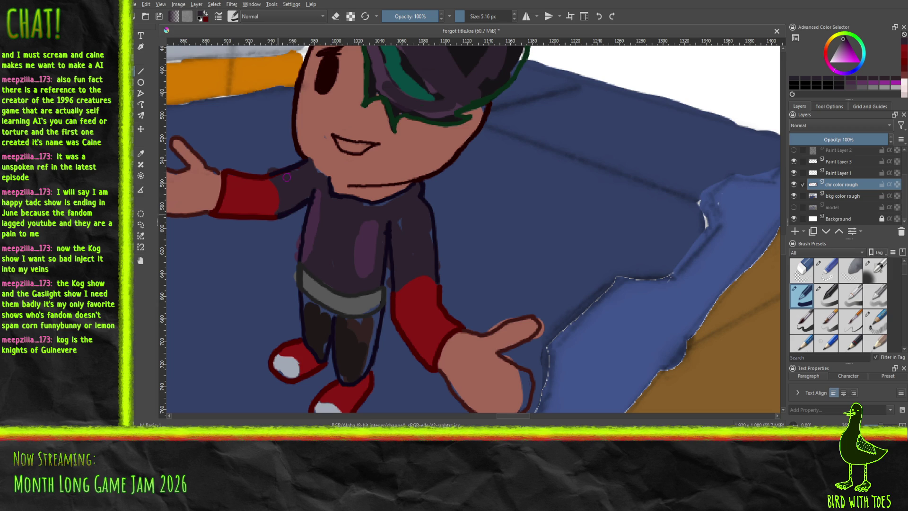
click(141, 153)
click(260, 182)
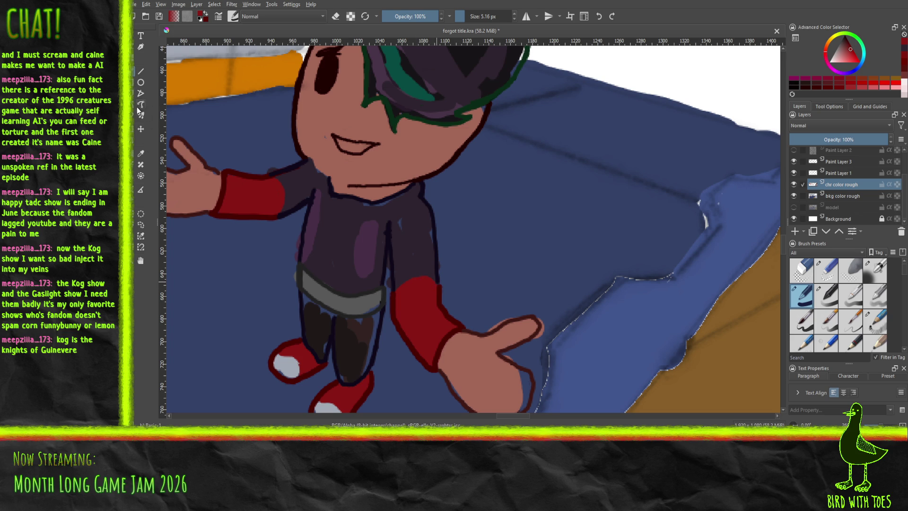
click(141, 153)
click(398, 232)
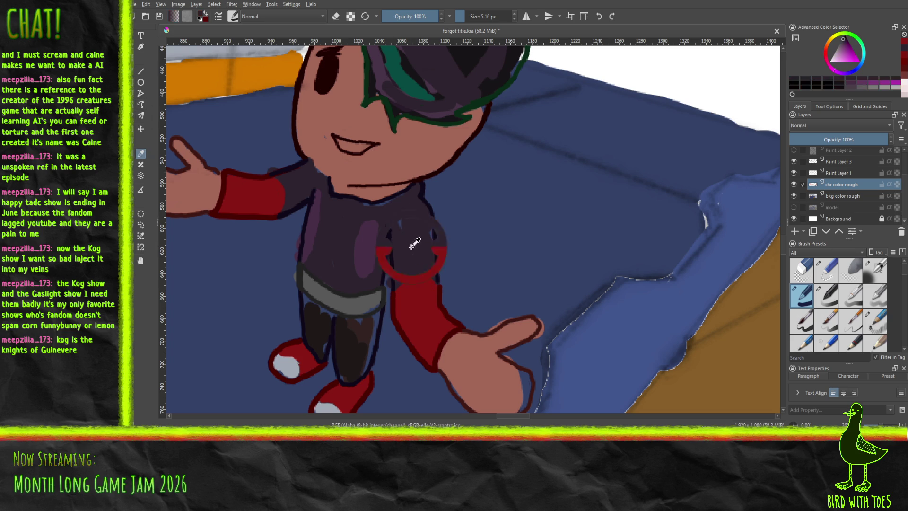
key(b)
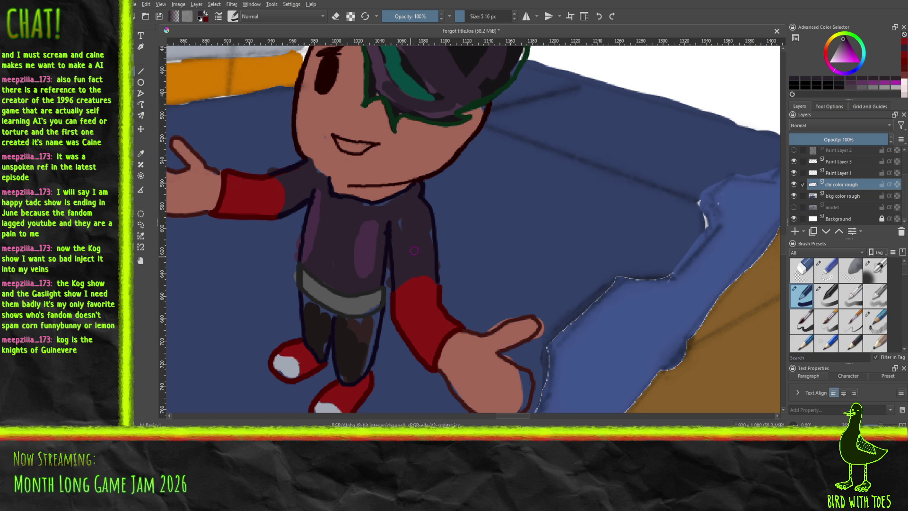
drag(406, 231, 397, 223)
drag(377, 204, 403, 197)
Step: Touch up the face edge in sampled skin tone, then switch to the small eraser
click(141, 153)
click(317, 152)
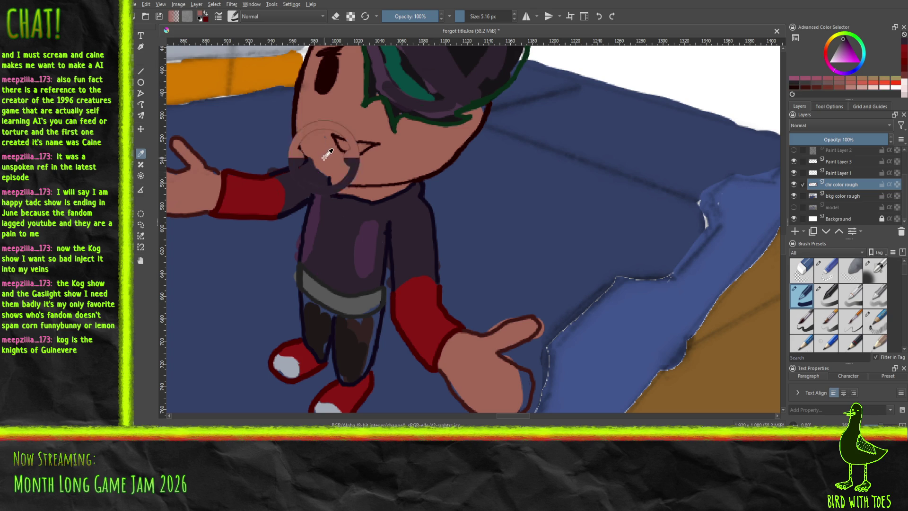
key(b)
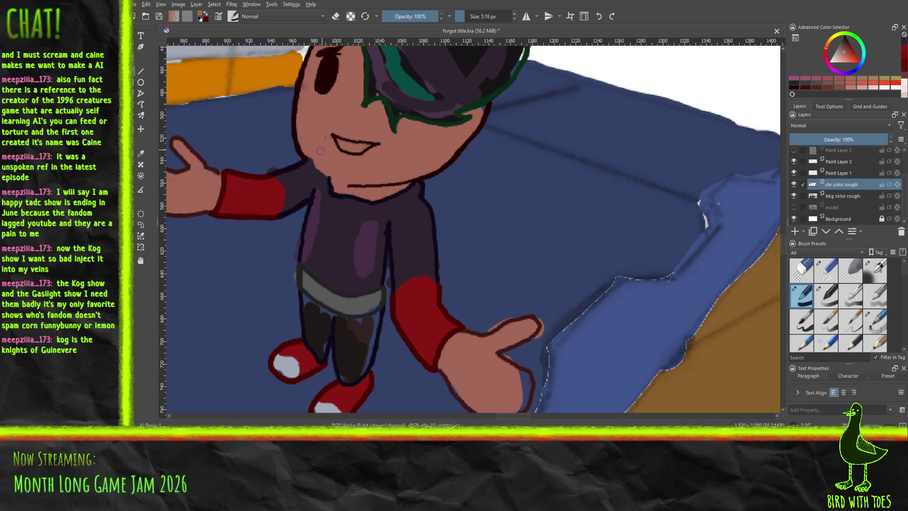
drag(313, 151, 314, 161)
click(826, 269)
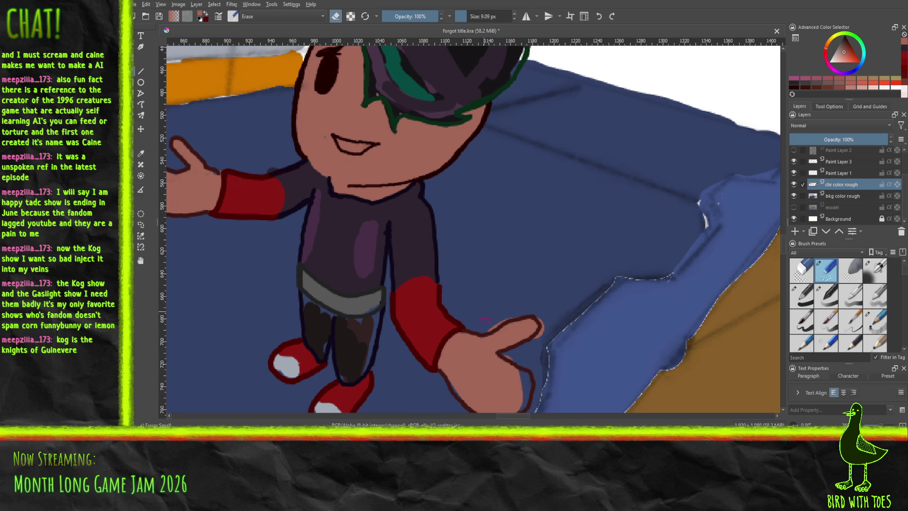
Step: Erase the purple patch and pink fringe near the thumb tip, then bring the character back into view
click(493, 327)
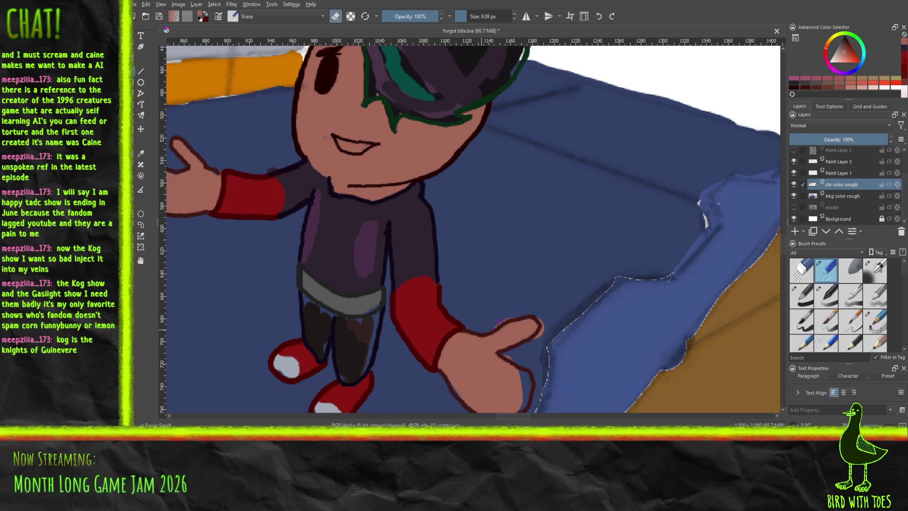
click(541, 329)
mouse_move(290, 222)
mouse_down()
mouse_move(421, 277)
mouse_move(444, 316)
mouse_up()
scroll(444, 316, down, 5)
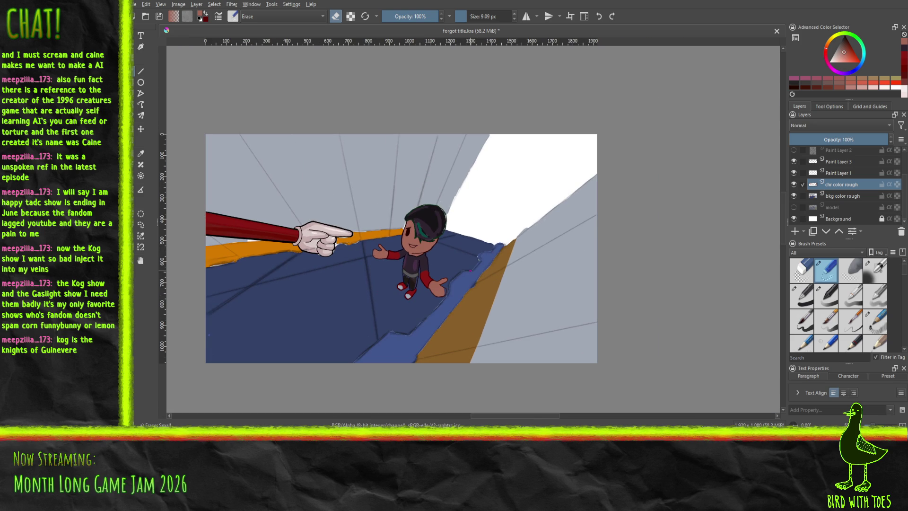
scroll(470, 270, up, 4)
drag(504, 284, 517, 279)
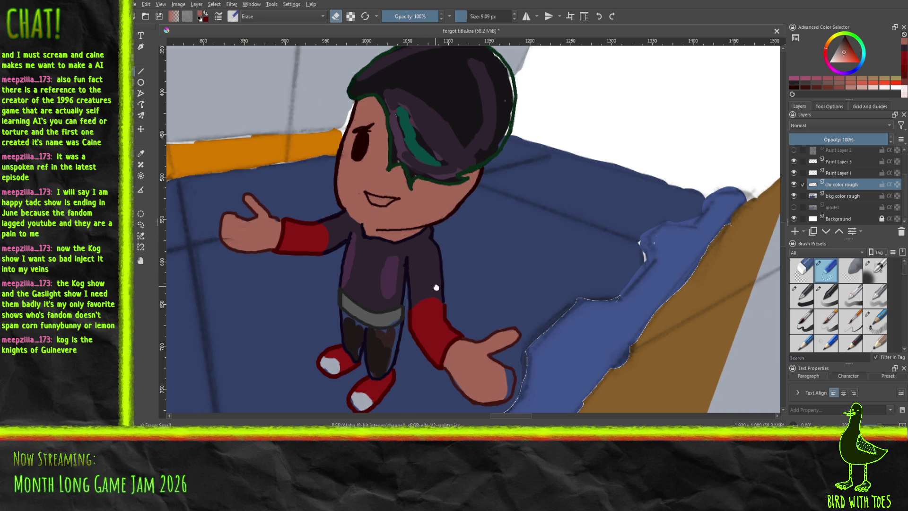
scroll(434, 287, up, 2)
scroll(500, 285, down, 5)
mouse_move(414, 257)
mouse_down()
mouse_move(460, 271)
mouse_move(505, 312)
mouse_move(462, 331)
mouse_move(444, 300)
mouse_move(417, 288)
mouse_move(429, 304)
mouse_up()
scroll(461, 302, up, 5)
scroll(462, 302, up, 2)
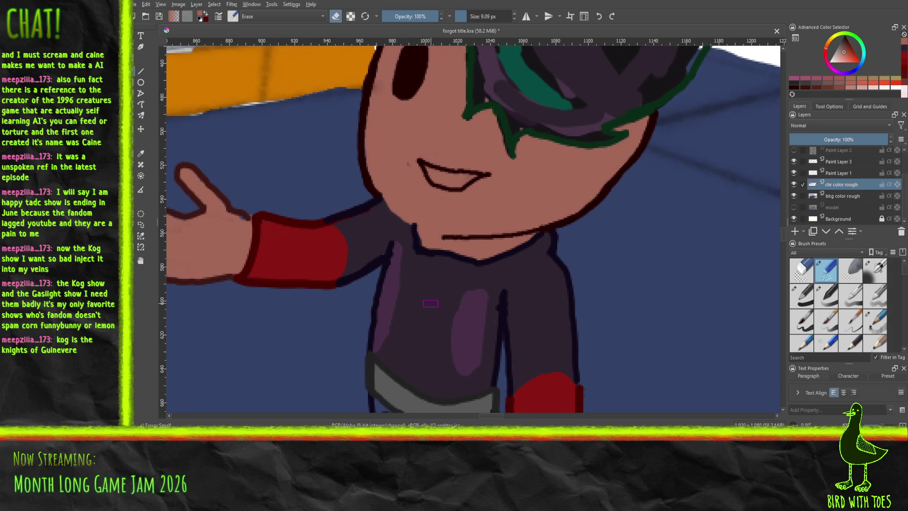
Step: Sample purple from the canvas and dab it onto the floor with a normal brush preset
key(p)
click(468, 323)
click(137, 72)
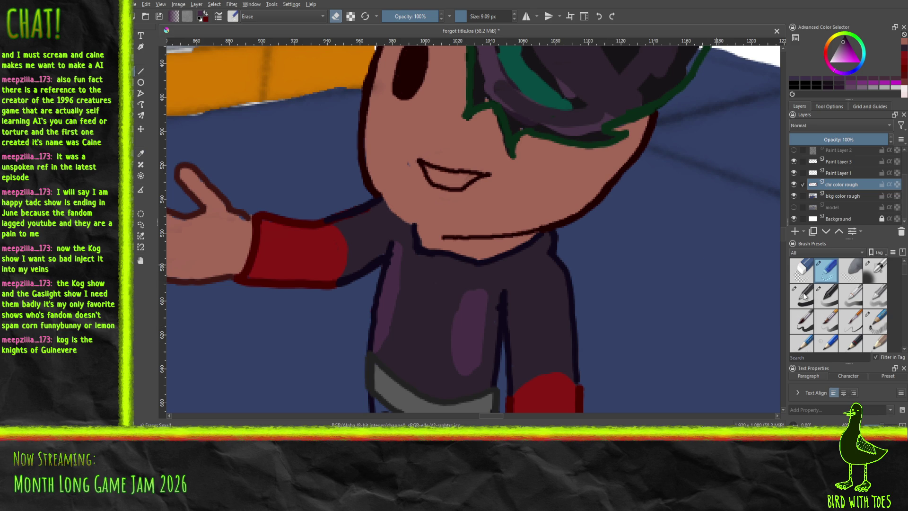
click(802, 295)
mouse_move(695, 289)
mouse_down()
mouse_move(705, 291)
mouse_move(681, 298)
mouse_move(715, 298)
mouse_move(714, 290)
mouse_up()
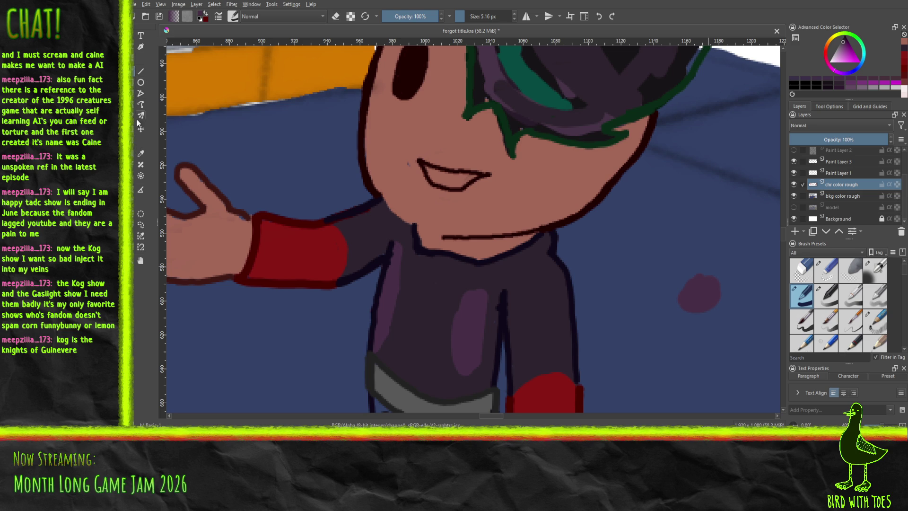
click(141, 153)
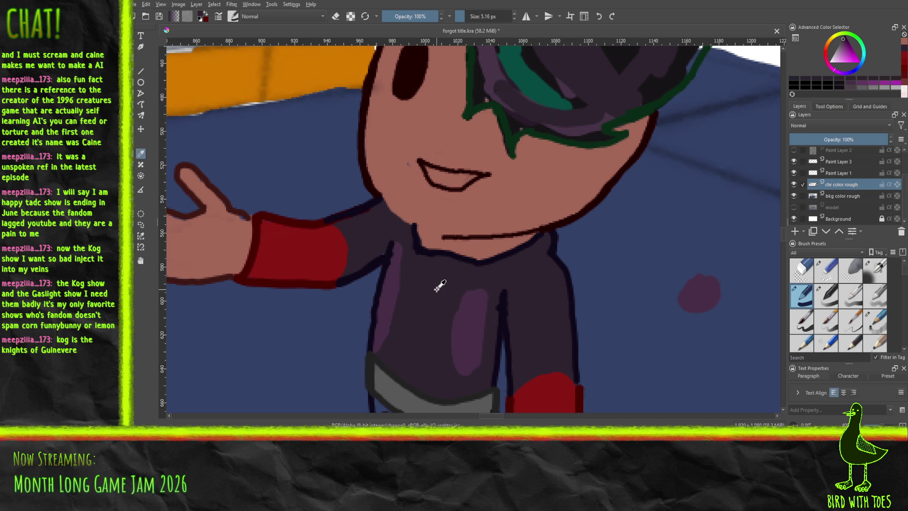
Step: Paint dark purple over the left torso shading and the light patch on the torso
key(b)
mouse_move(387, 348)
mouse_down()
mouse_move(378, 317)
mouse_move(377, 347)
mouse_move(396, 248)
mouse_up()
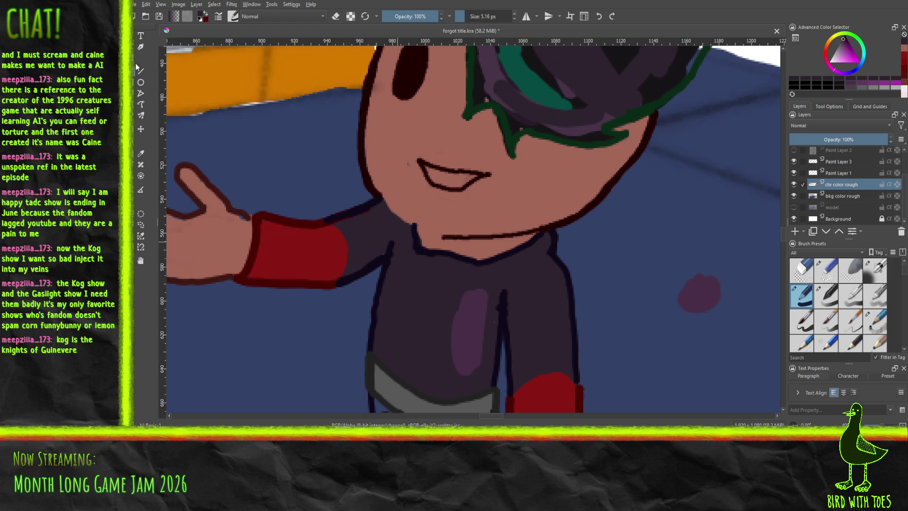
mouse_move(450, 365)
mouse_down()
mouse_move(465, 298)
mouse_move(472, 372)
mouse_move(479, 292)
mouse_move(479, 312)
mouse_up()
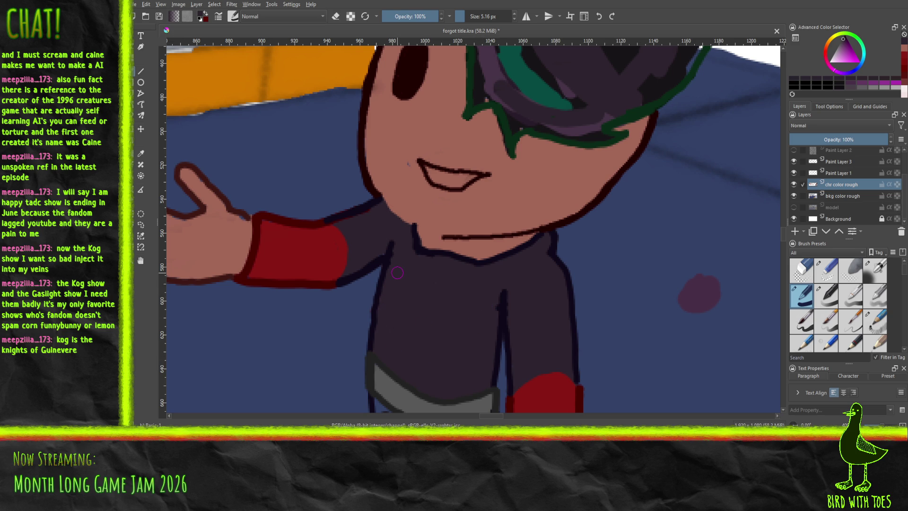
scroll(397, 272, down, 6)
scroll(395, 273, up, 2)
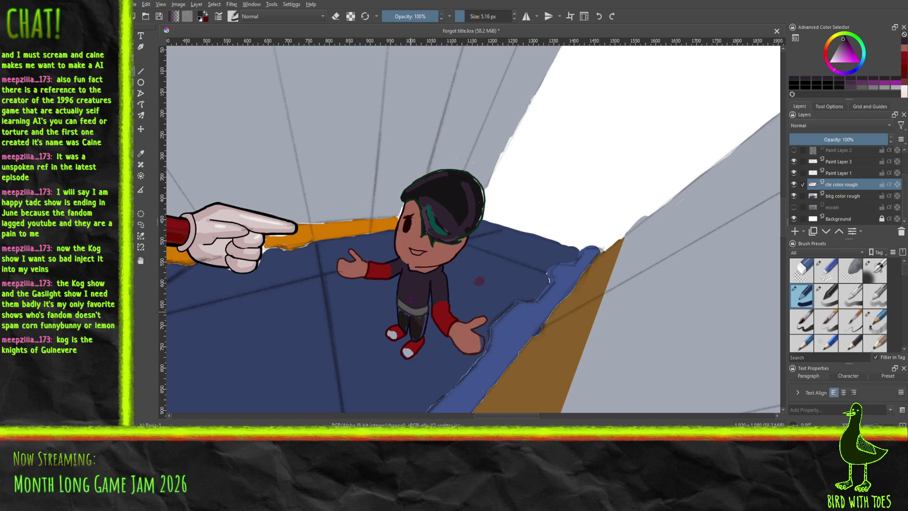
scroll(415, 297, up, 5)
scroll(419, 315, down, 1)
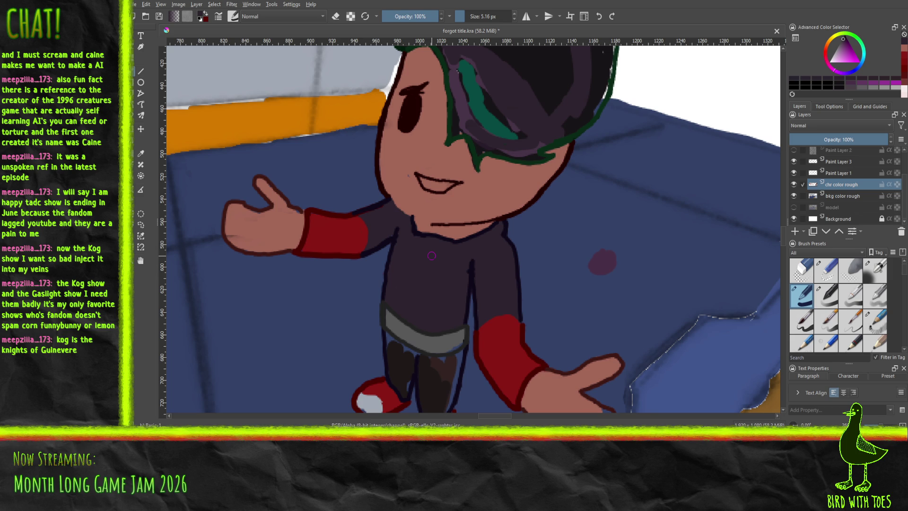
Step: Sample the purple test dab and start a lighter stroke down the chest
key(p)
click(600, 258)
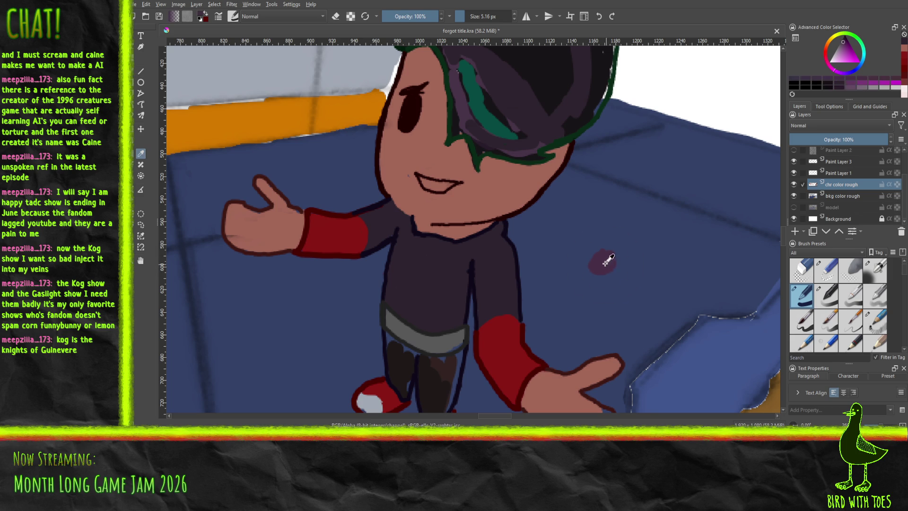
key(b)
mouse_move(405, 234)
mouse_down()
mouse_move(455, 256)
mouse_move(432, 309)
mouse_up()
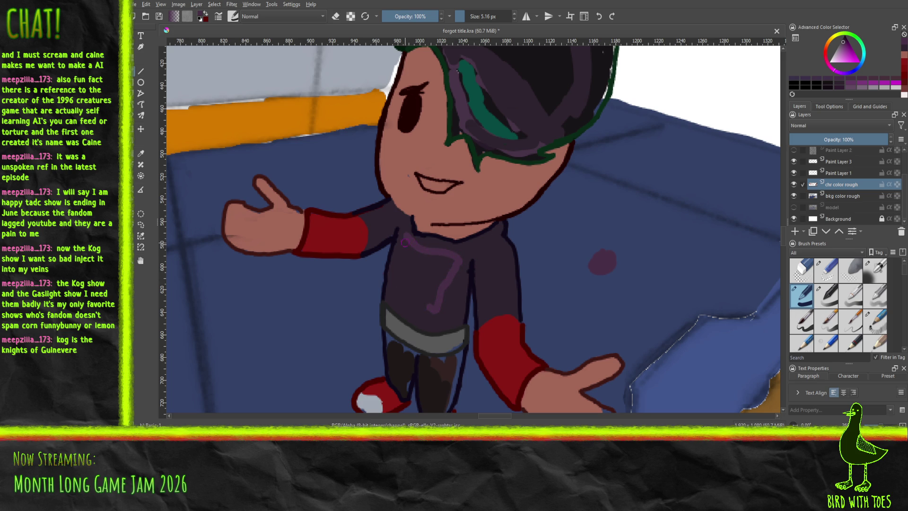
Step: Stroke both sides of a purple chest V and fill its inside
mouse_move(405, 238)
mouse_down()
mouse_move(405, 272)
mouse_move(431, 312)
mouse_up()
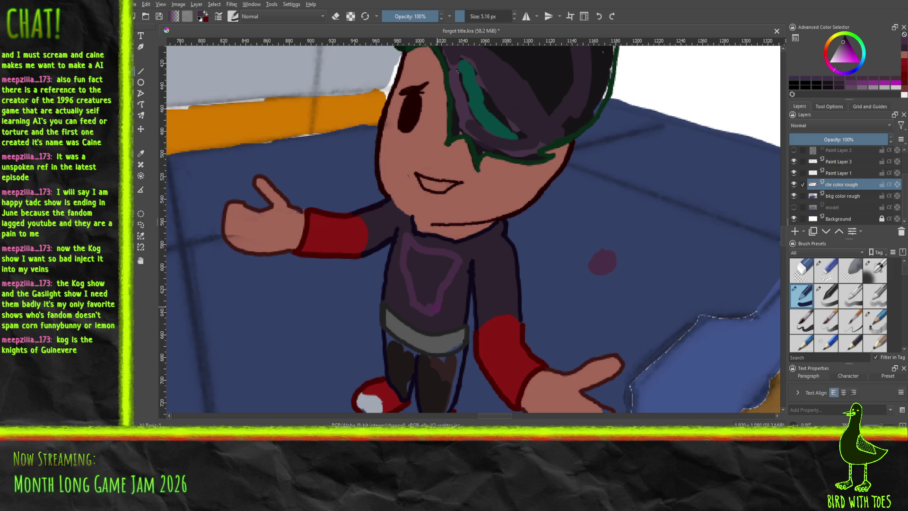
mouse_move(435, 306)
mouse_down()
mouse_move(453, 259)
mouse_move(411, 249)
mouse_up()
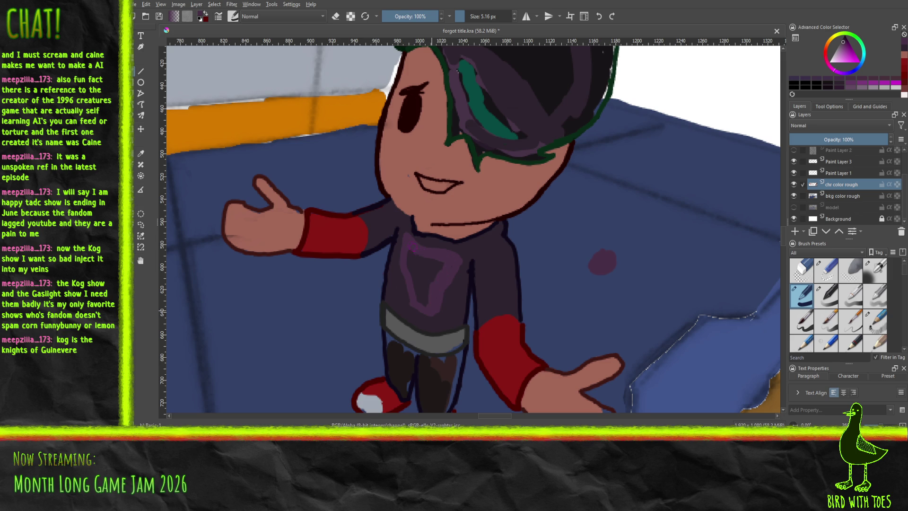
drag(426, 305, 409, 253)
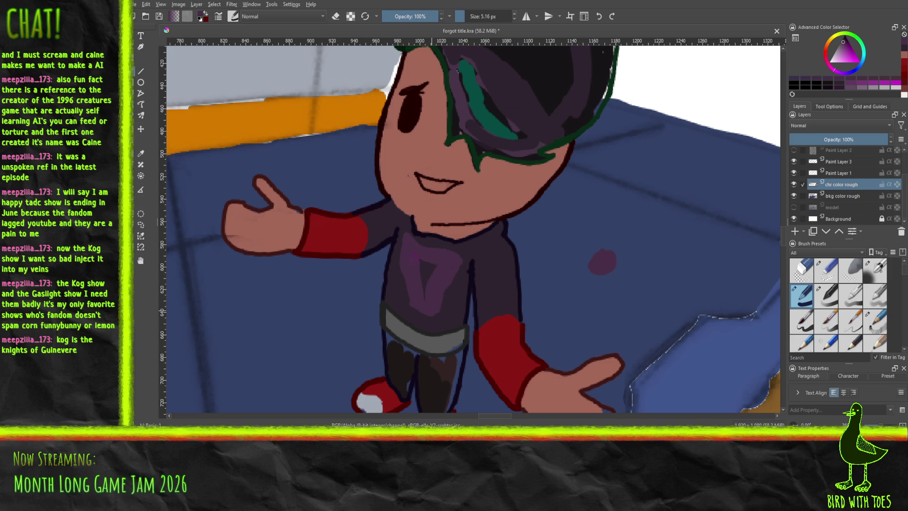
drag(422, 298, 426, 269)
Step: Darken the V's lower tip with a shoulder colour, then sample the dark brown leg colour
click(140, 153)
click(382, 208)
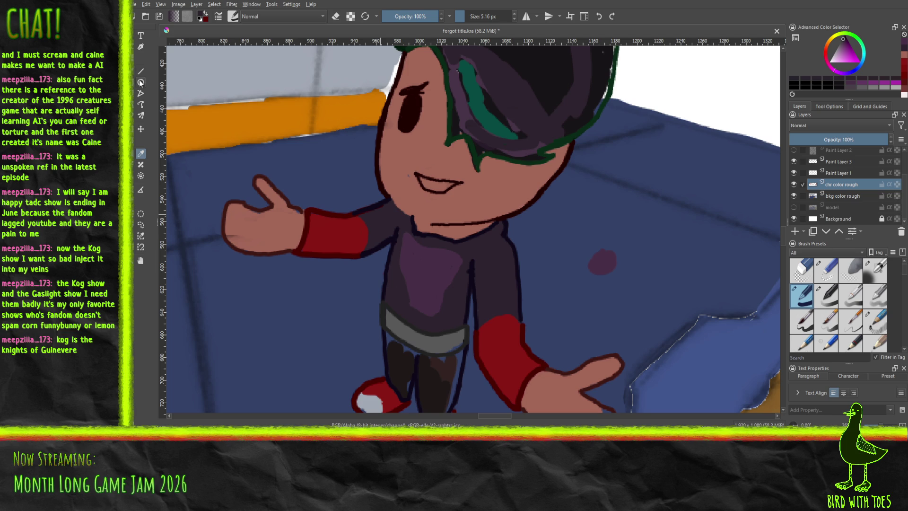
key(b)
click(401, 244)
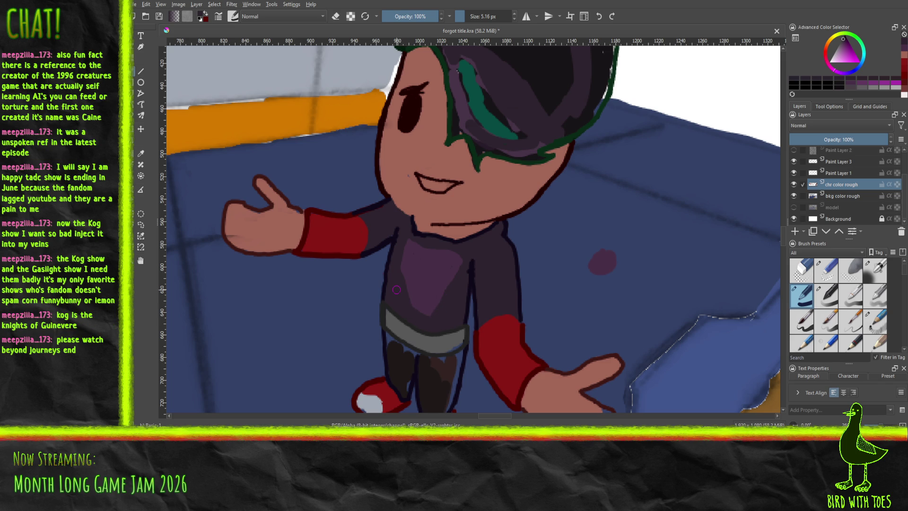
mouse_move(403, 301)
mouse_down()
mouse_move(438, 311)
mouse_move(426, 304)
mouse_up()
click(140, 153)
click(399, 358)
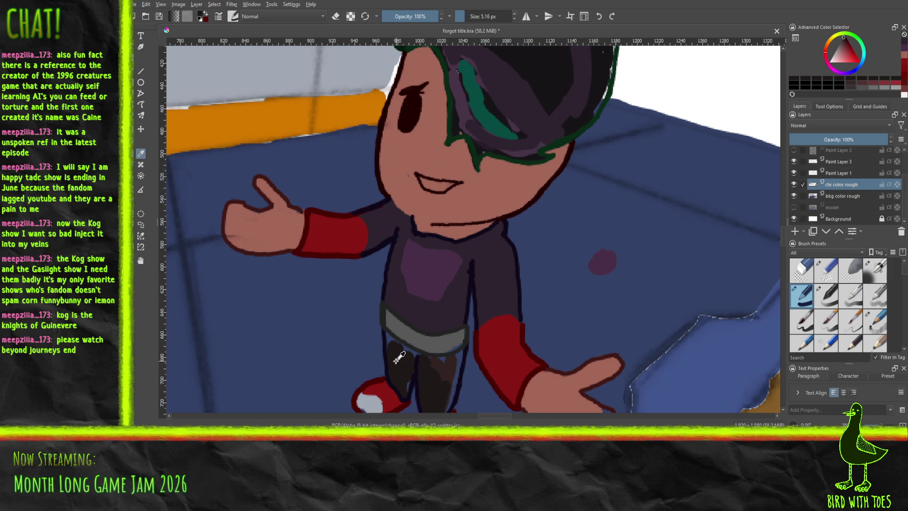
key(b)
Step: Fill the blue gaps between belt and legs with dark brown and sampled belt grey
scroll(432, 271, down, 5)
scroll(392, 213, up, 3)
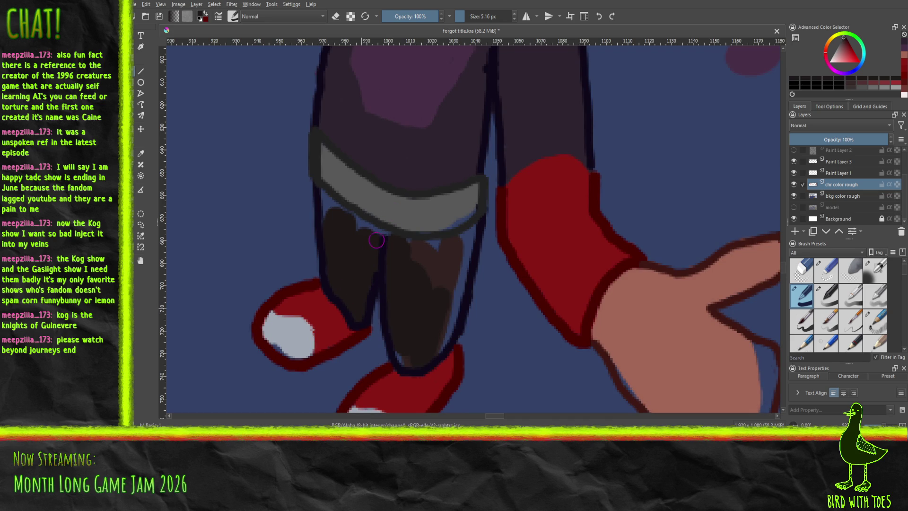
mouse_move(354, 226)
mouse_down()
mouse_move(371, 231)
mouse_move(325, 194)
mouse_move(330, 237)
mouse_up()
mouse_move(409, 264)
mouse_down()
mouse_move(405, 244)
mouse_move(408, 260)
mouse_up()
mouse_move(467, 244)
mouse_down()
mouse_move(470, 227)
mouse_move(444, 341)
mouse_move(417, 367)
mouse_move(394, 355)
mouse_move(396, 344)
mouse_up()
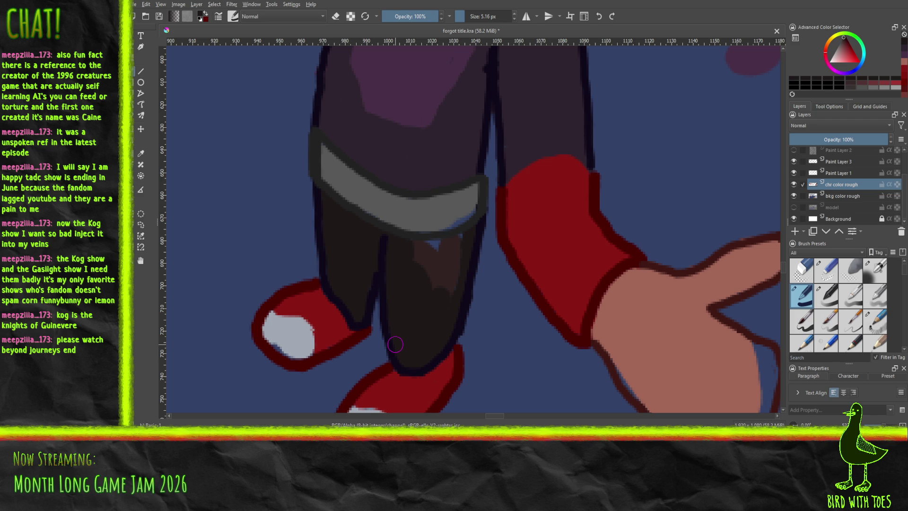
click(141, 152)
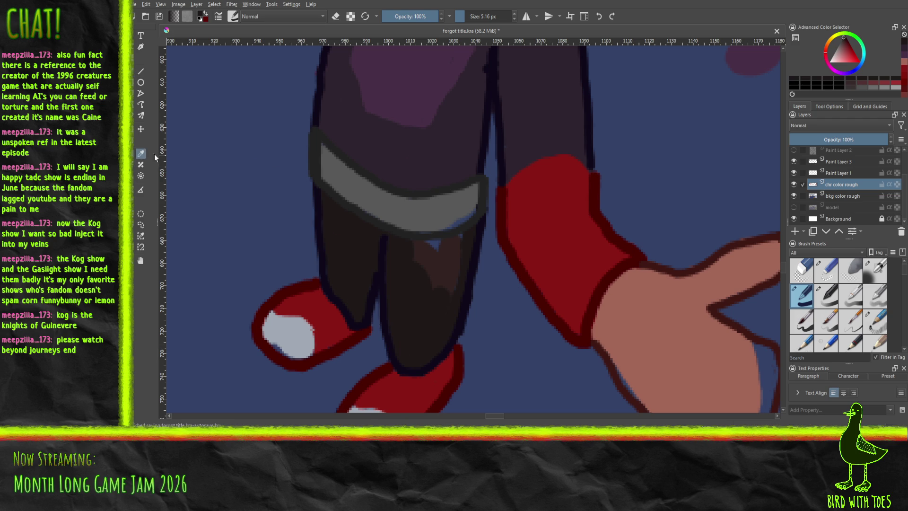
click(364, 175)
click(136, 72)
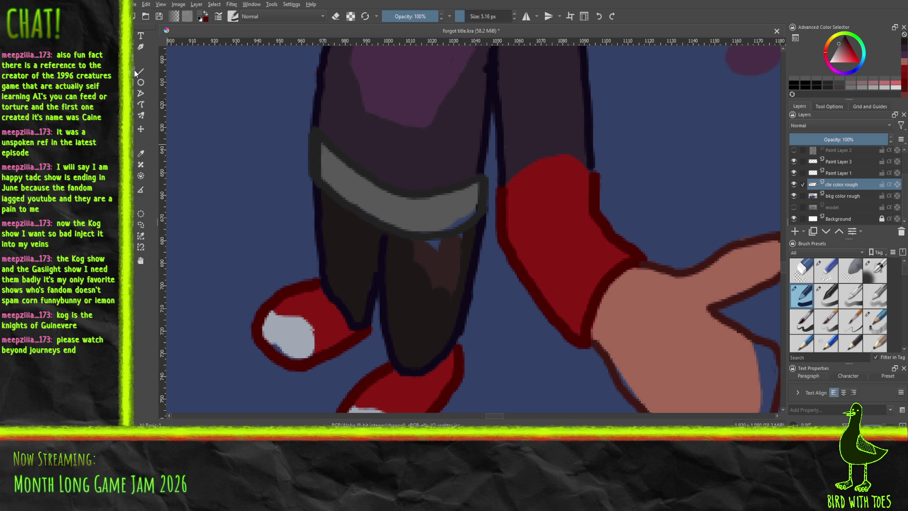
drag(472, 207, 469, 200)
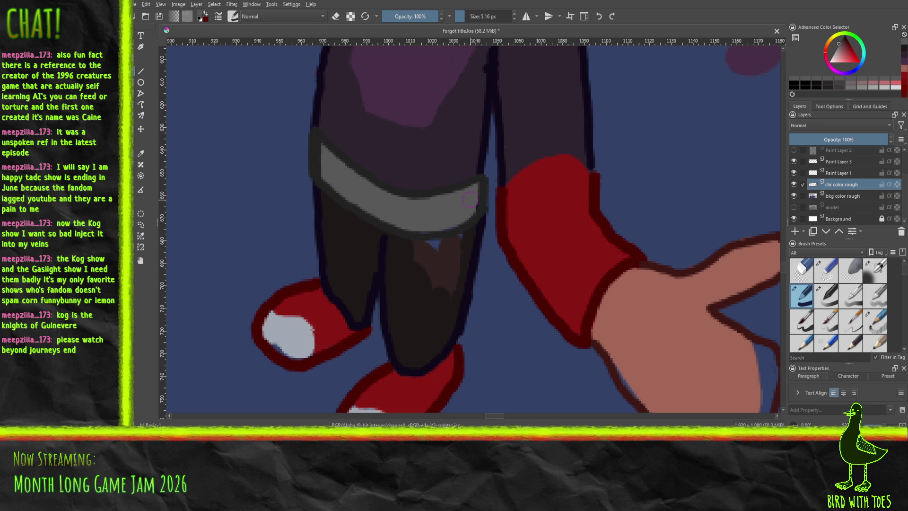
Step: Repaint the left leg in dark reddish-brown and add a wider lighter highlight up it
click(141, 154)
click(439, 256)
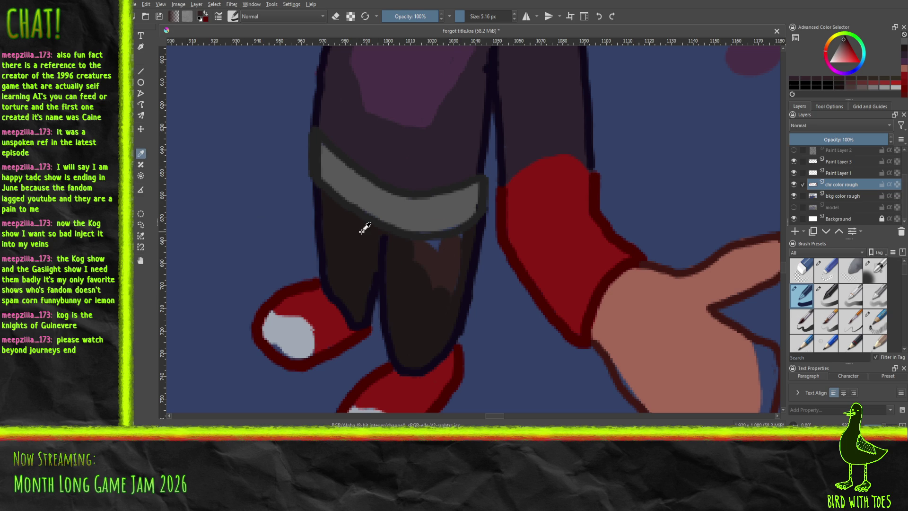
key(b)
mouse_move(415, 249)
mouse_down()
mouse_move(421, 343)
mouse_move(461, 238)
mouse_move(438, 248)
mouse_move(424, 242)
mouse_move(425, 316)
mouse_up()
drag(423, 272, 433, 286)
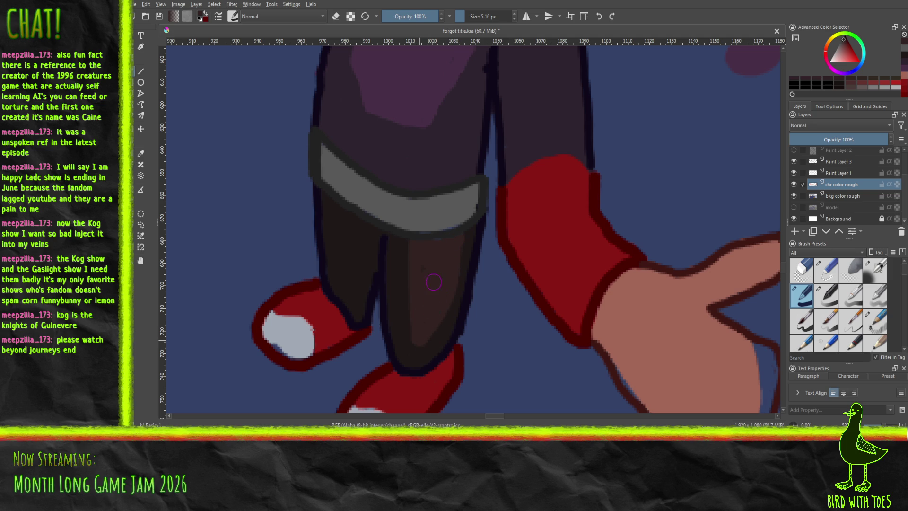
mouse_move(339, 280)
mouse_down()
mouse_move(338, 222)
mouse_move(344, 234)
mouse_up()
drag(354, 277, 349, 221)
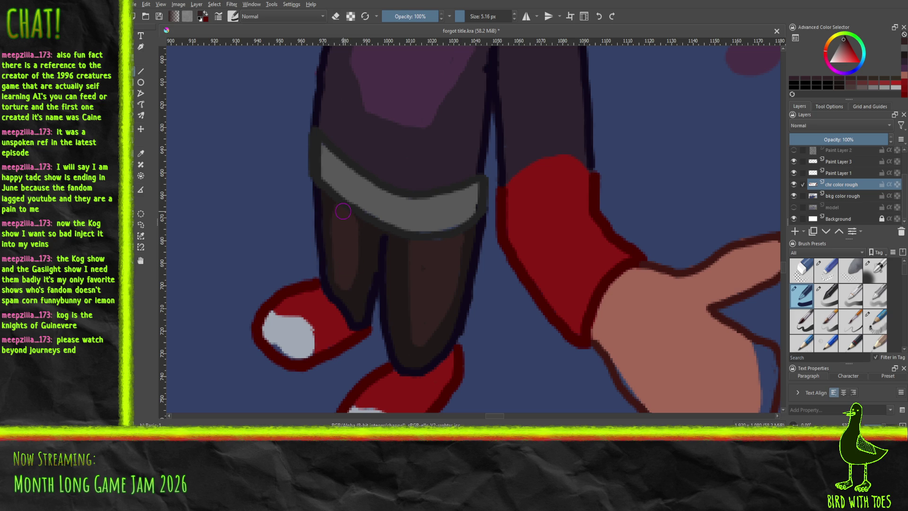
scroll(342, 211, down, 5)
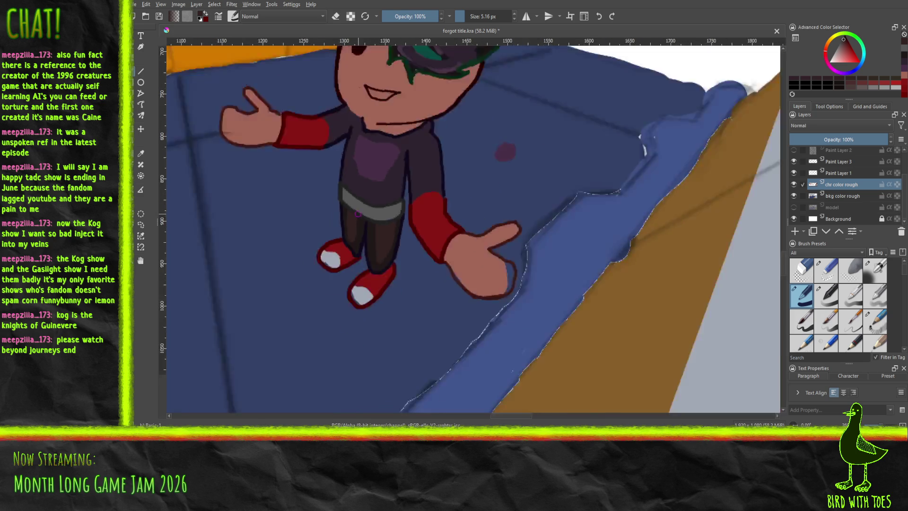
Step: Sample and adjust a grey, then paint a darker shade across the belt's left end and middle
mouse_move(414, 199)
mouse_down()
mouse_move(414, 240)
mouse_move(388, 239)
mouse_move(355, 269)
mouse_up()
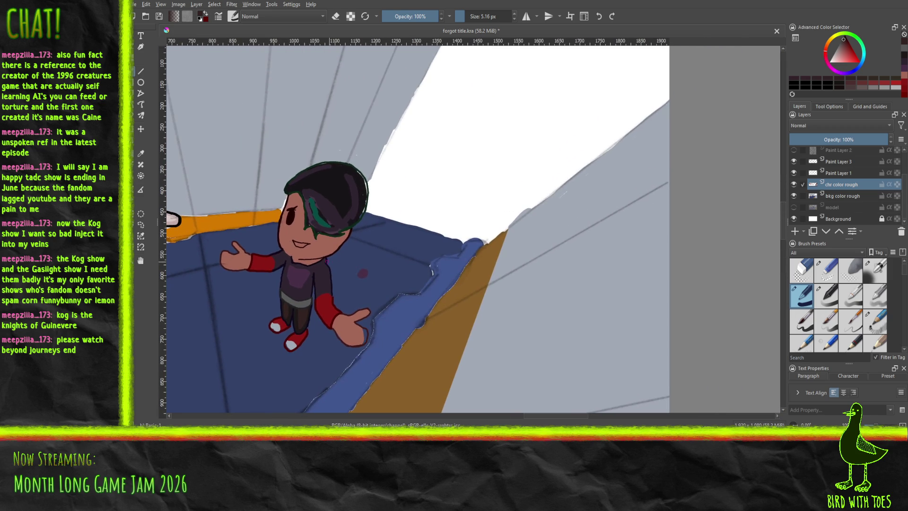
scroll(324, 260, up, 10)
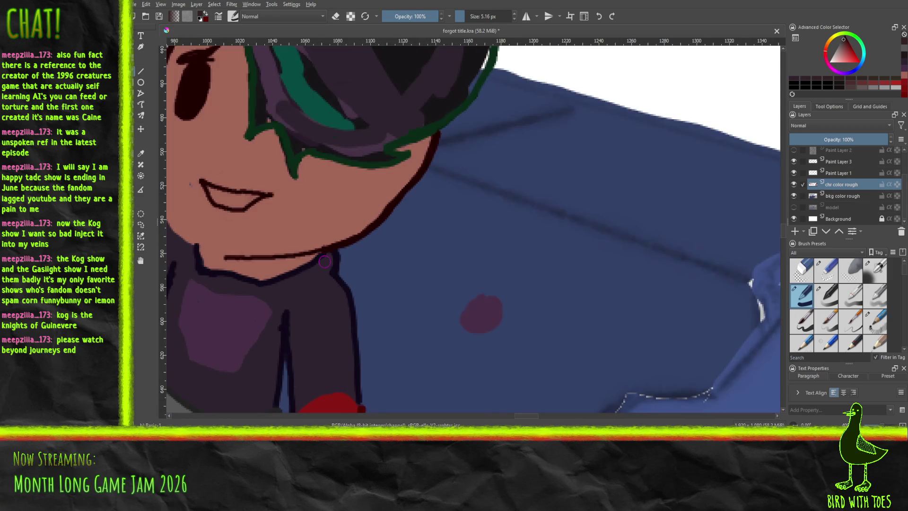
mouse_move(431, 105)
mouse_down()
mouse_move(464, 176)
mouse_move(447, 166)
mouse_up()
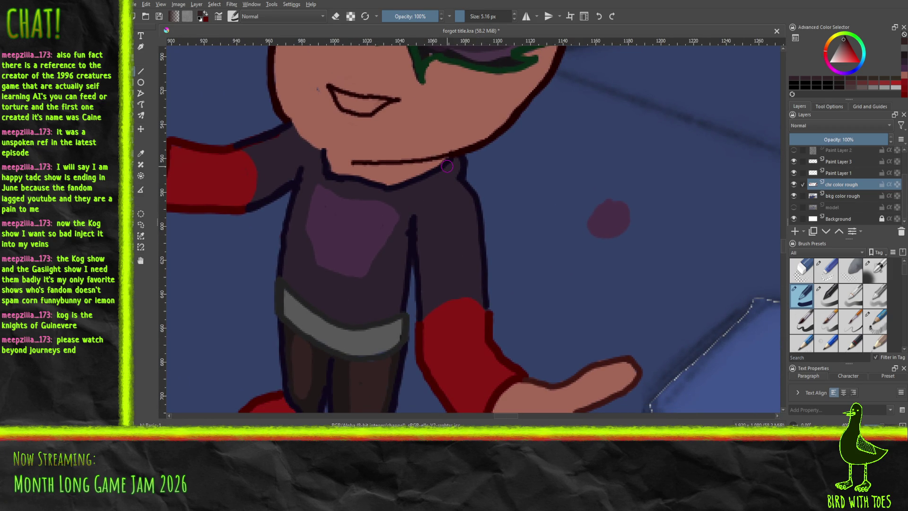
click(140, 152)
click(376, 334)
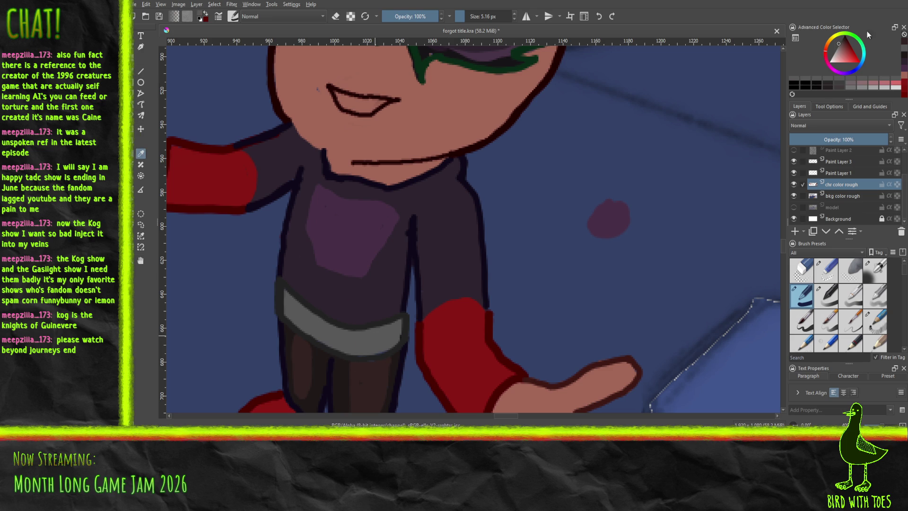
click(841, 44)
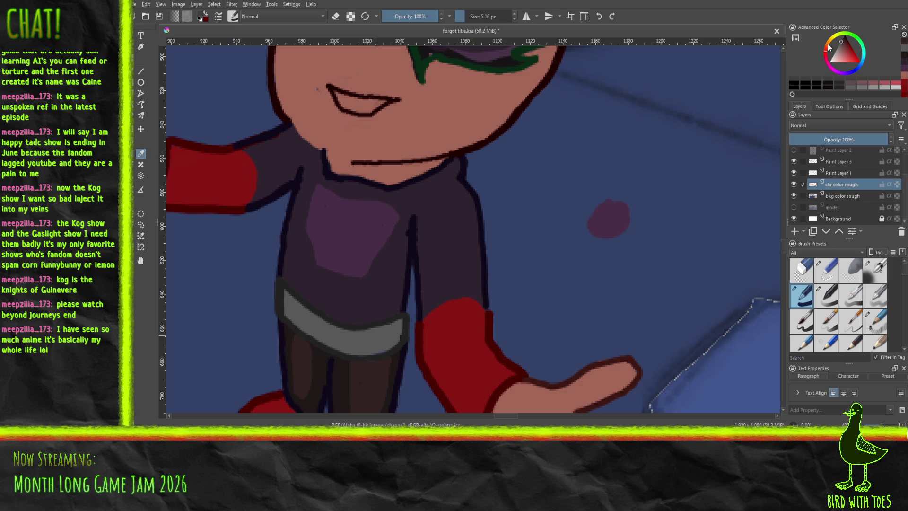
key(b)
mouse_move(286, 311)
mouse_down()
mouse_move(286, 295)
mouse_move(293, 319)
mouse_move(299, 308)
mouse_move(315, 314)
mouse_move(307, 319)
mouse_move(313, 331)
mouse_up()
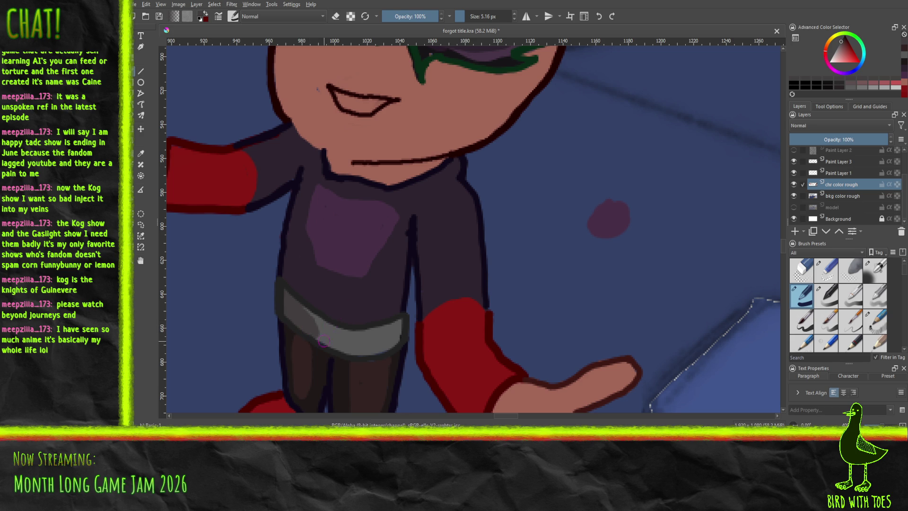
mouse_move(323, 343)
mouse_down()
mouse_move(329, 334)
mouse_move(335, 347)
mouse_move(388, 344)
mouse_move(376, 335)
mouse_up()
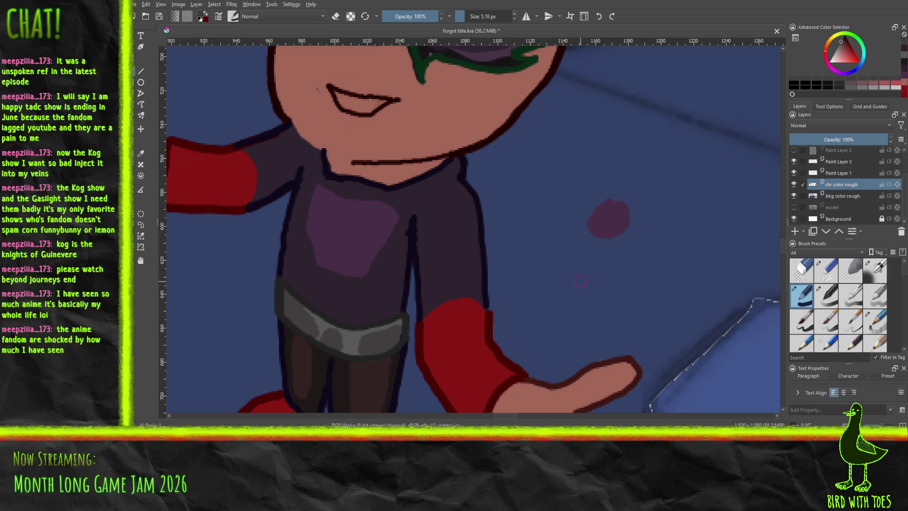
click(140, 153)
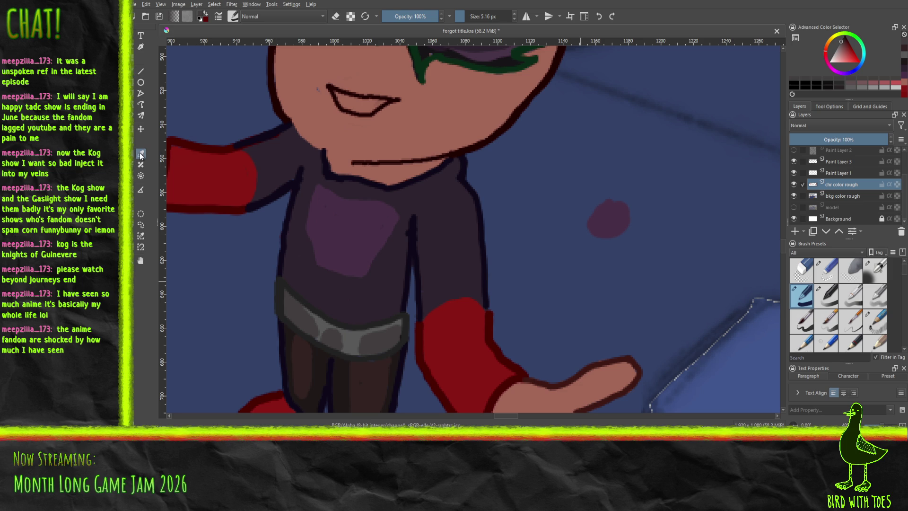
Step: On the point outline layer, close the outline gap beside the red sleeve with a smaller brush
click(477, 198)
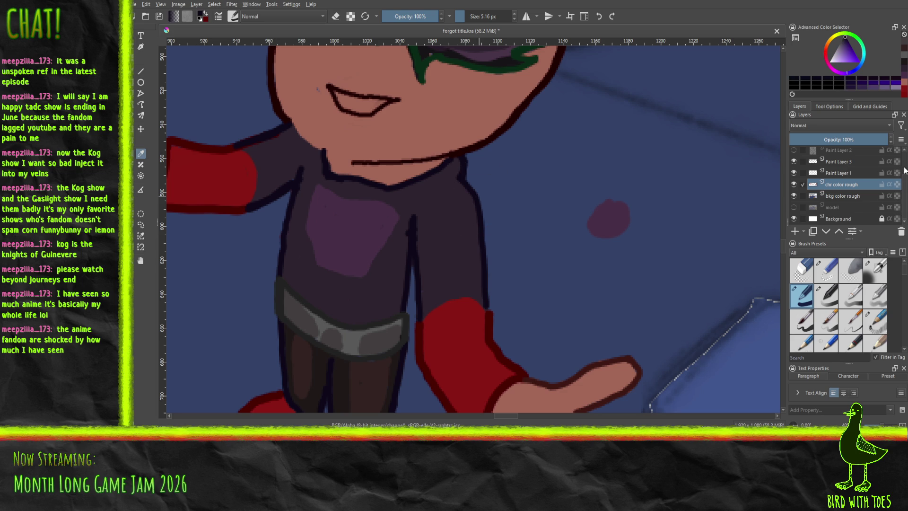
scroll(902, 189, up, 3)
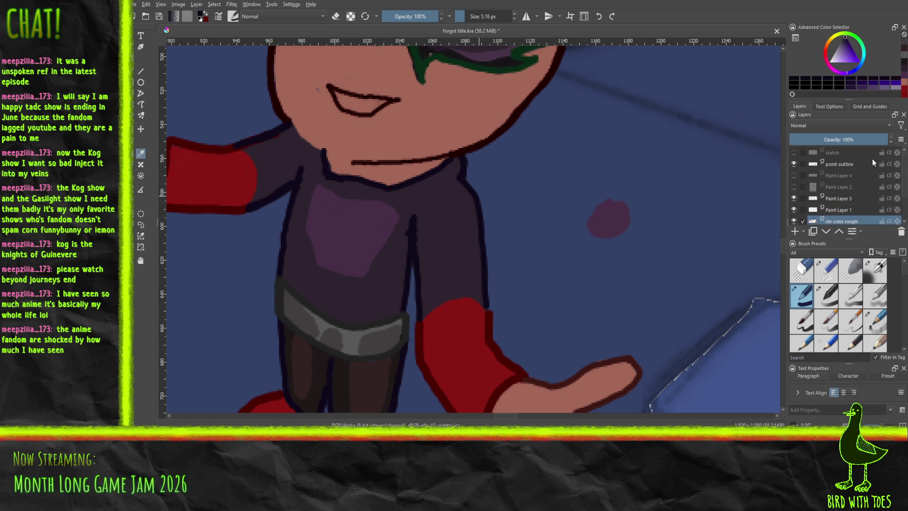
click(842, 165)
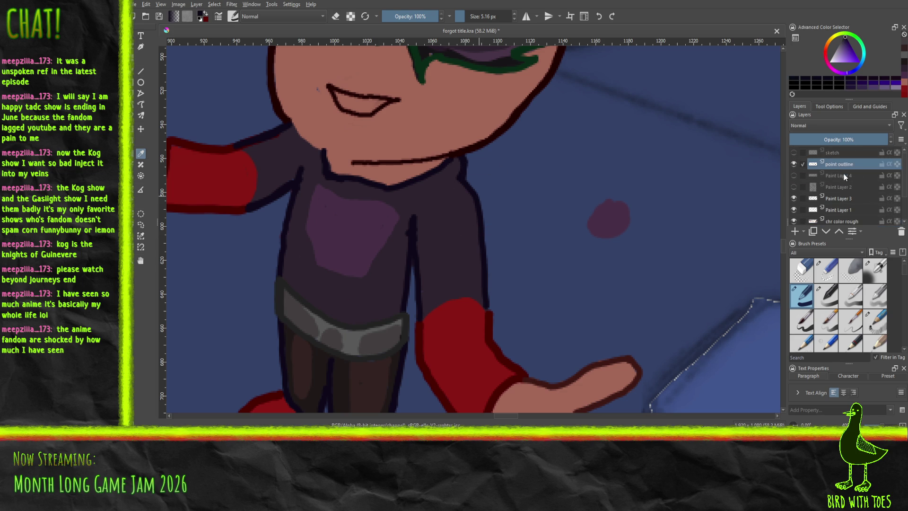
click(140, 71)
key(bracketleft)
key(bracketleft)
key(bracketleft)
drag(490, 309, 474, 196)
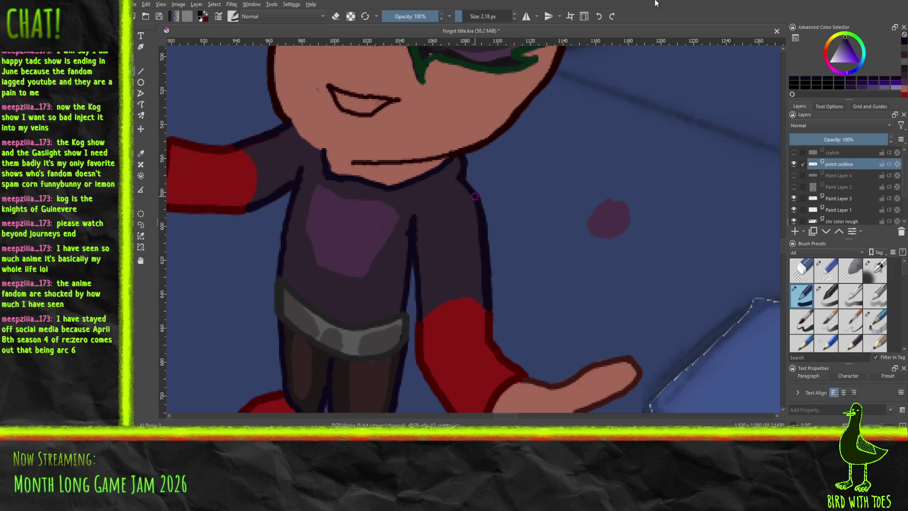
Step: Thin the outline along the sleeve's right edge with the eraser, then return to the chr color rough layer
click(823, 273)
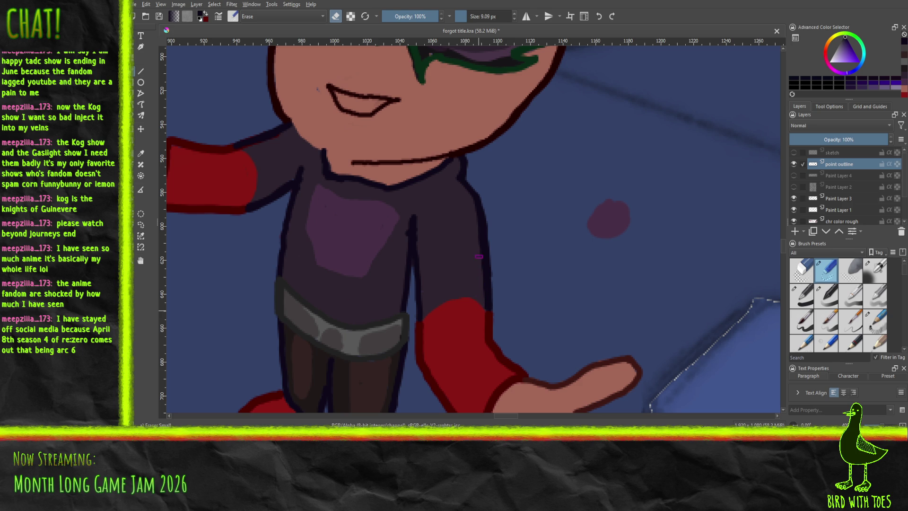
drag(479, 247, 475, 223)
key(p)
click(449, 216)
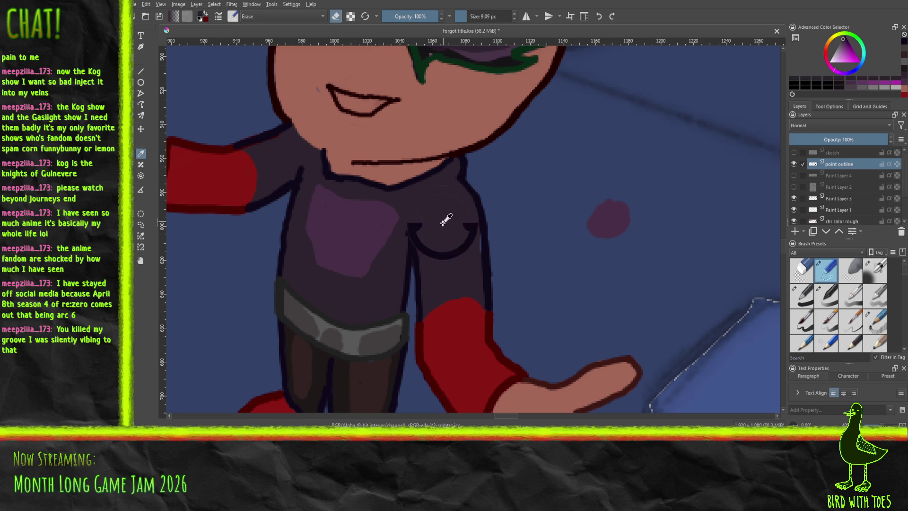
click(800, 297)
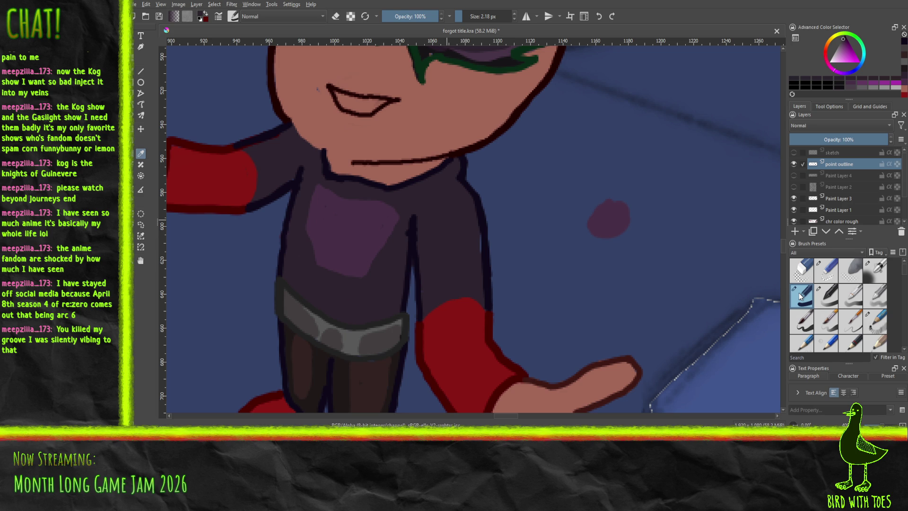
click(139, 62)
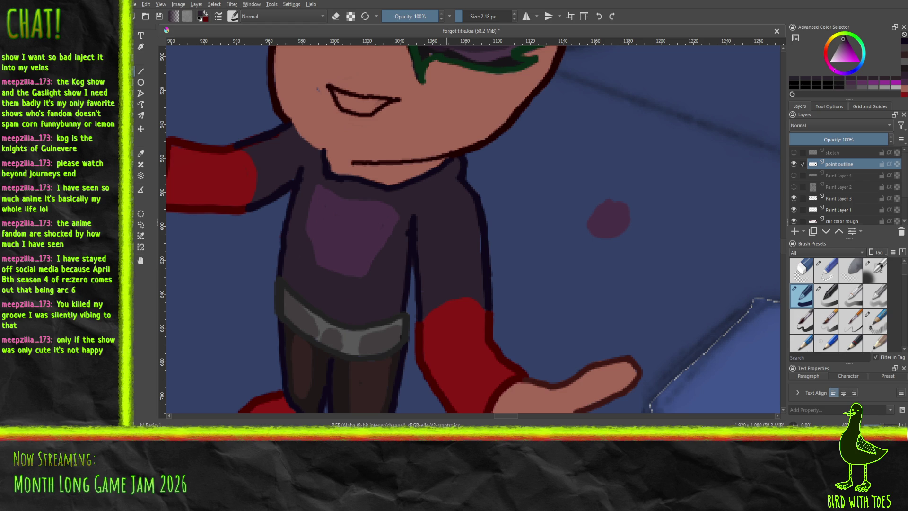
drag(904, 197, 906, 218)
click(837, 162)
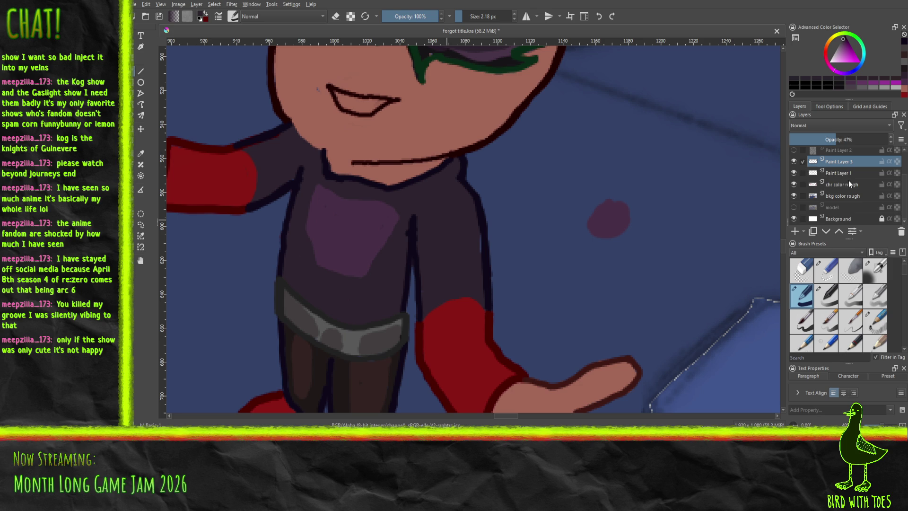
click(846, 184)
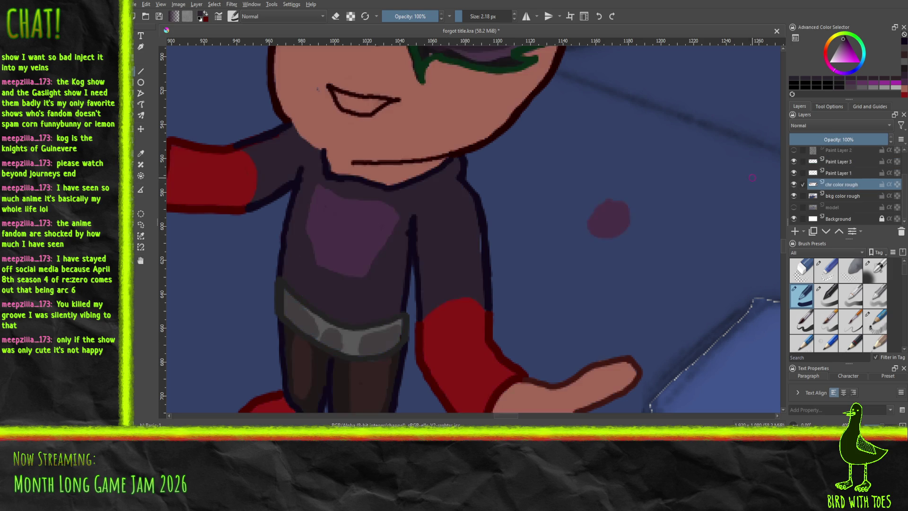
Step: Darken the torso's right edge, save with Ctrl+S, then brush sampled-purple highlights at collar, shoulder and side
drag(479, 234, 490, 274)
key(ctrl+s)
click(142, 152)
click(357, 220)
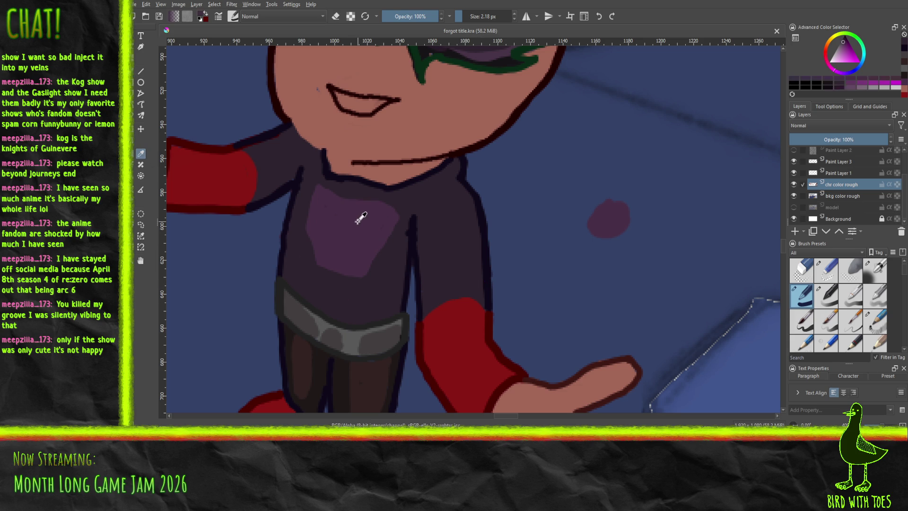
key(b)
mouse_move(448, 195)
mouse_down()
mouse_move(465, 217)
mouse_move(465, 280)
mouse_up()
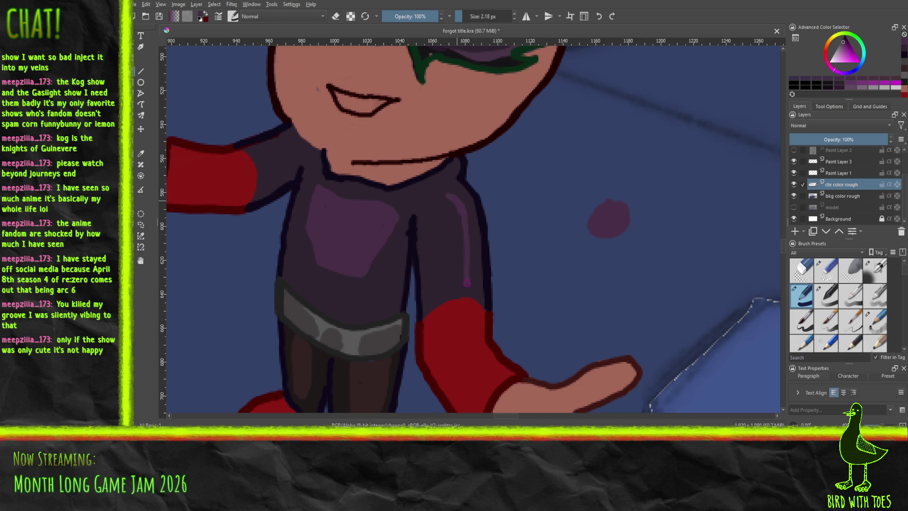
mouse_move(427, 207)
mouse_down()
mouse_move(427, 192)
mouse_move(454, 201)
mouse_move(432, 210)
mouse_move(456, 288)
mouse_up()
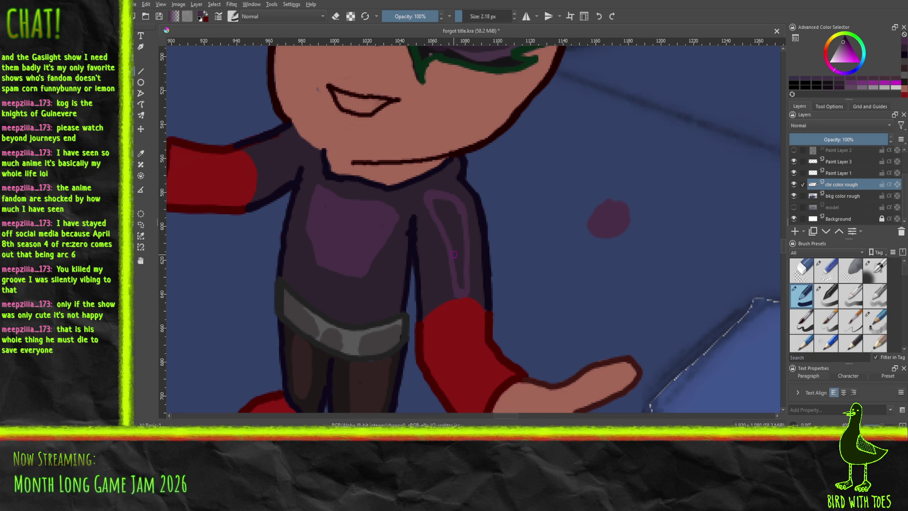
mouse_move(456, 259)
mouse_down()
mouse_move(459, 274)
mouse_move(460, 212)
mouse_move(440, 201)
mouse_move(455, 254)
mouse_move(457, 215)
mouse_move(443, 210)
mouse_move(455, 243)
mouse_move(444, 206)
mouse_up()
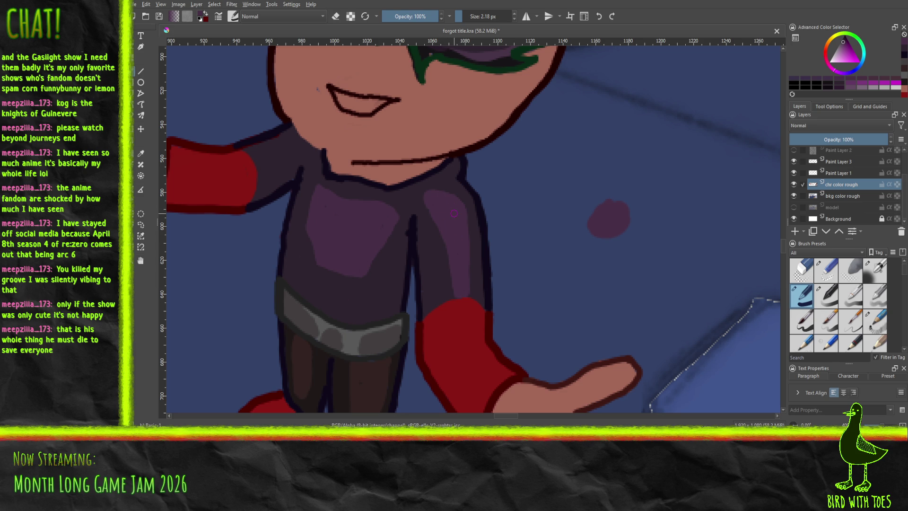
drag(327, 230, 441, 320)
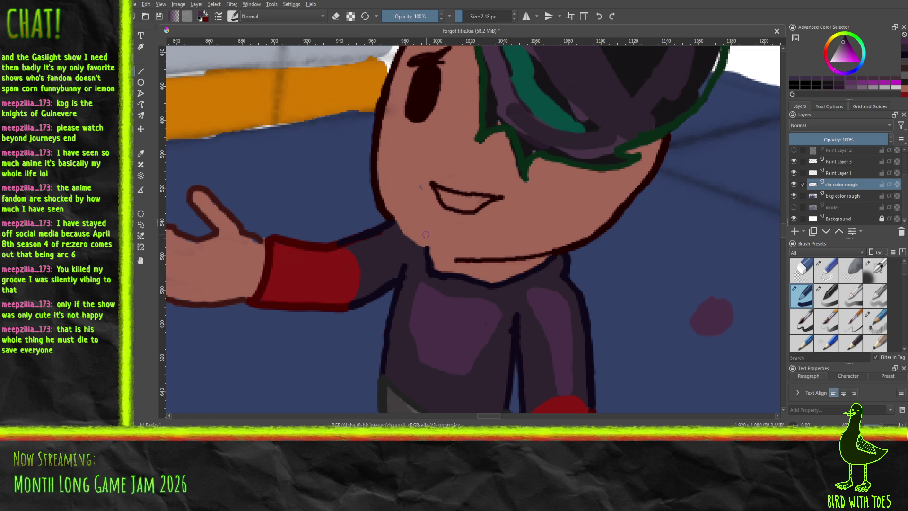
Step: Sample the sleeve red, darken it, and brush thin darker-red strokes along the sleeve's edges
mouse_move(452, 285)
mouse_down()
mouse_move(488, 279)
mouse_move(466, 143)
mouse_up()
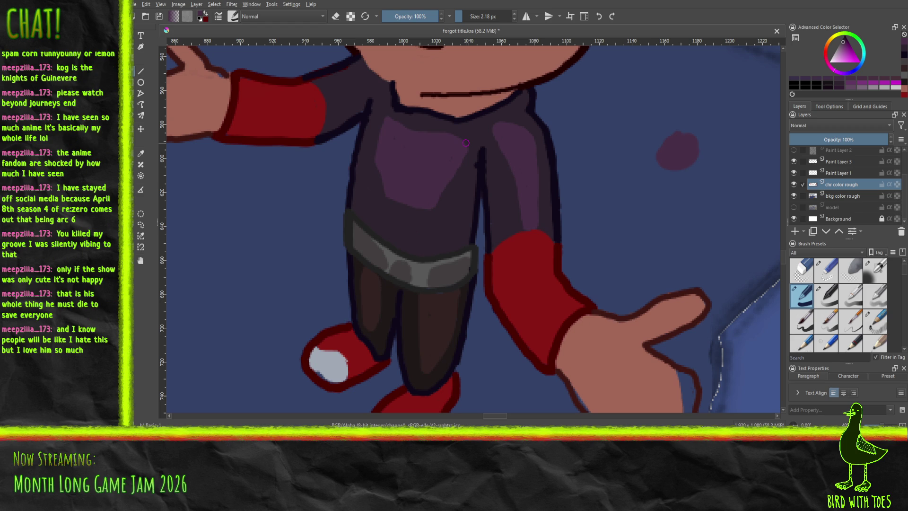
key(p)
click(509, 277)
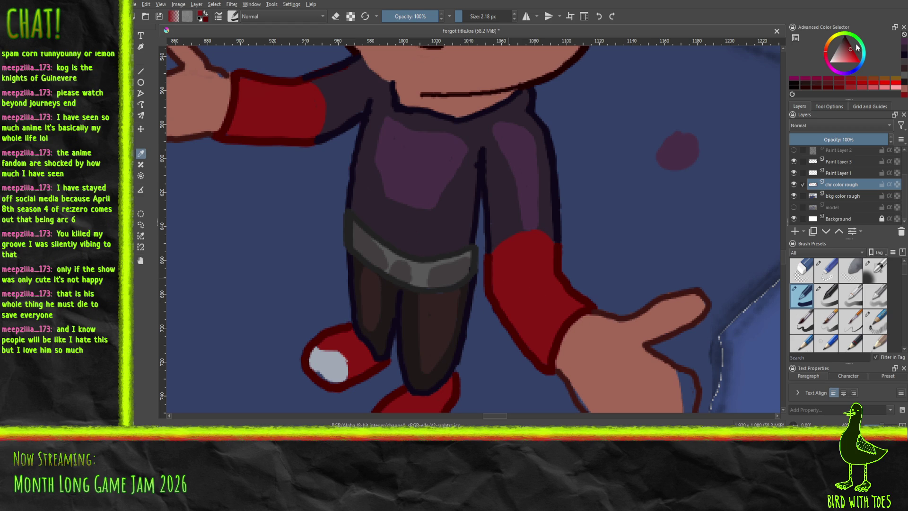
click(849, 47)
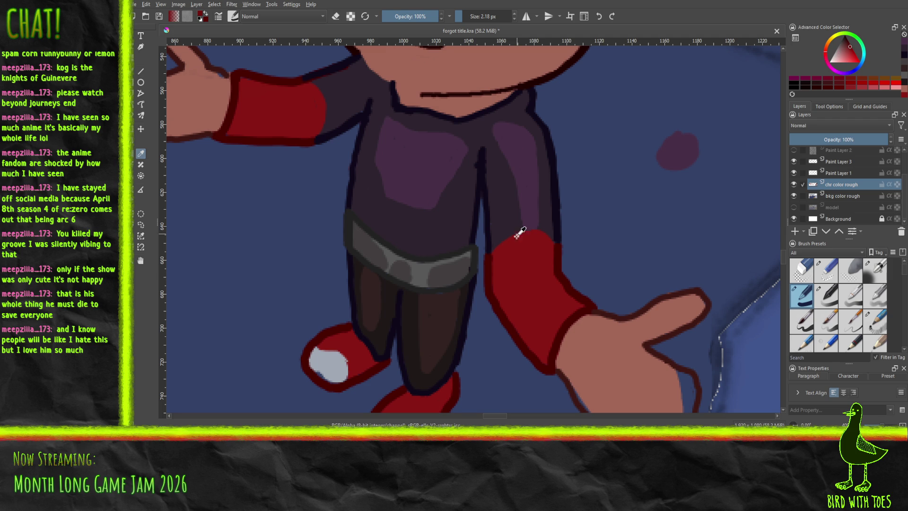
key(b)
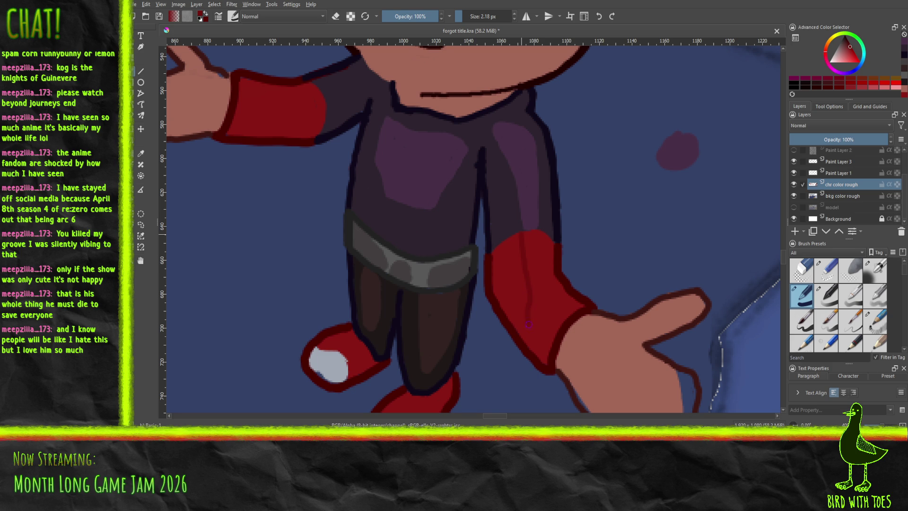
click(543, 352)
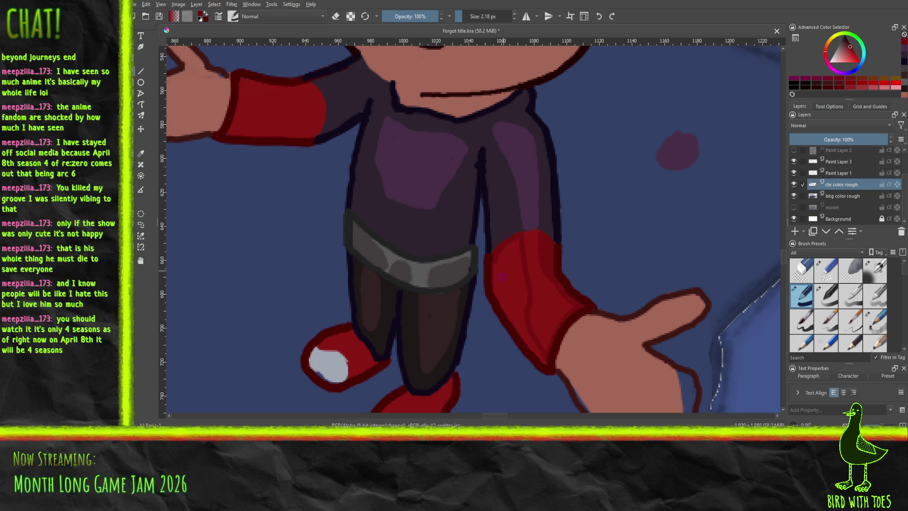
drag(497, 287, 495, 271)
drag(504, 306, 539, 355)
drag(506, 309, 500, 269)
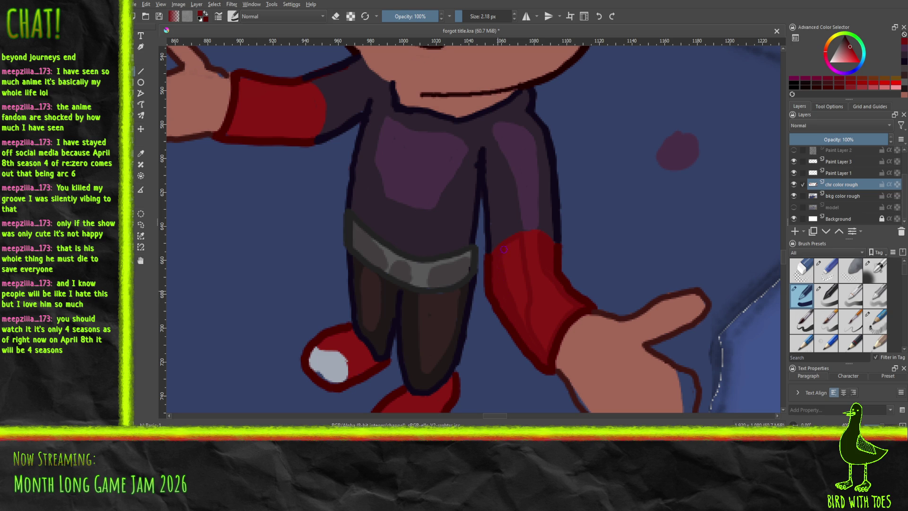
mouse_move(514, 251)
mouse_down()
mouse_move(508, 282)
mouse_move(517, 279)
mouse_up()
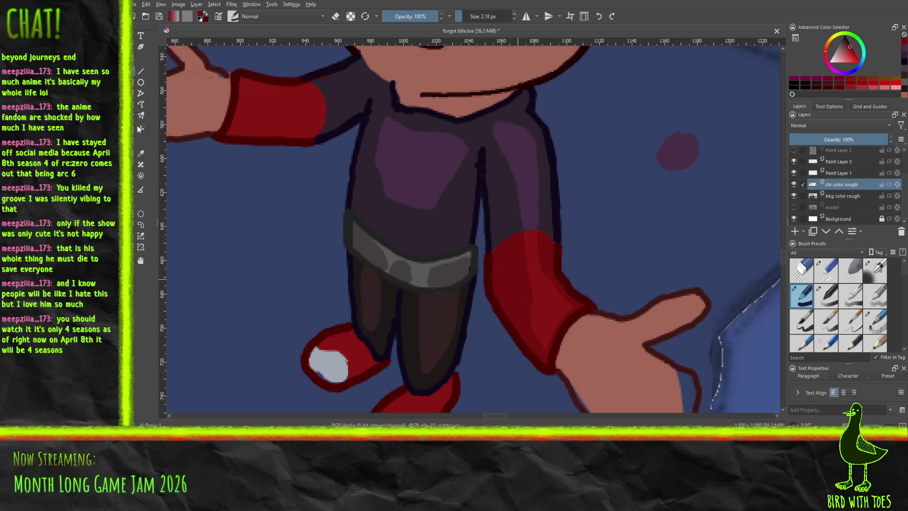
click(141, 152)
Step: Sample purple and paint a small stroke beside the upper sleeve
click(528, 197)
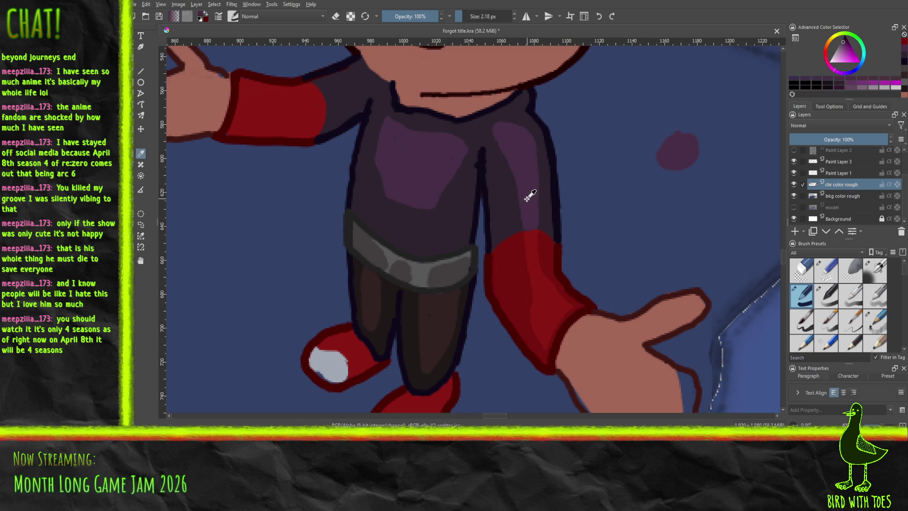
click(141, 72)
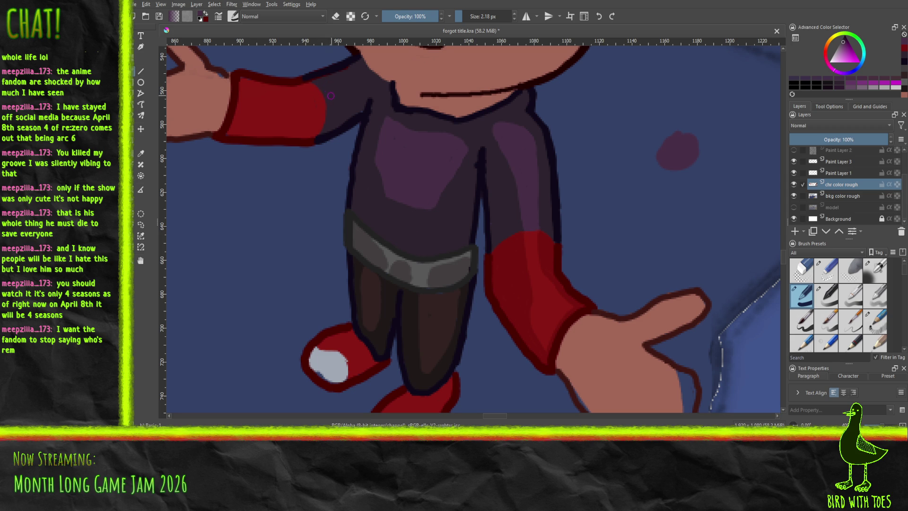
mouse_move(328, 93)
mouse_down()
mouse_move(345, 86)
mouse_move(324, 87)
mouse_up()
Step: Sample the sleeve's red and repaint the sleeve's edge where it meets the torso
click(140, 153)
click(505, 270)
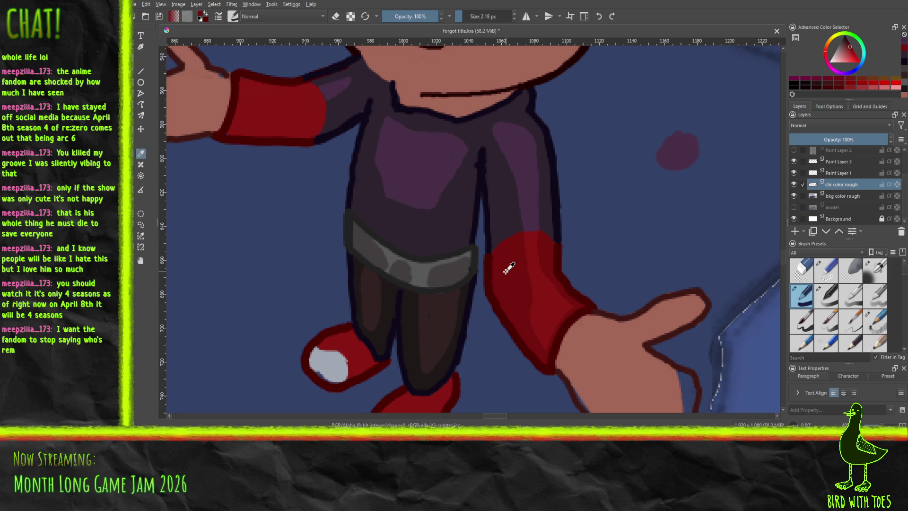
click(135, 72)
drag(316, 110, 321, 103)
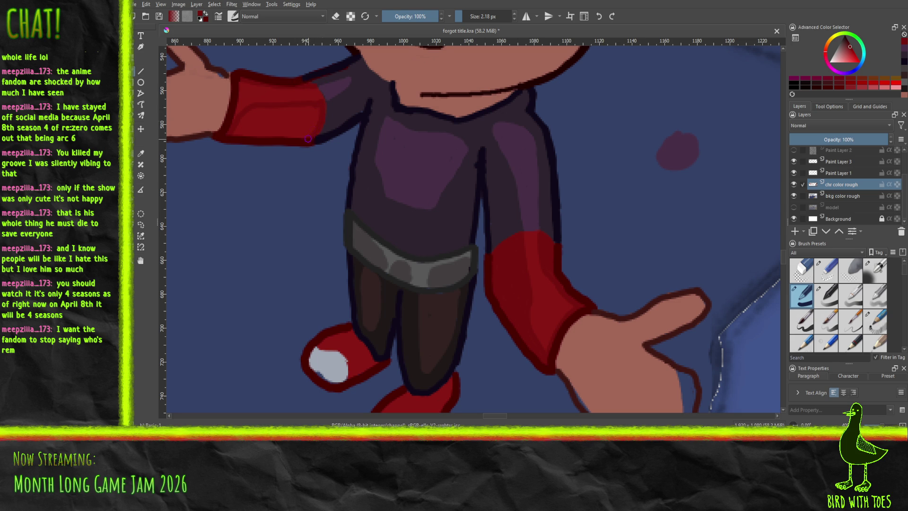
Step: Paint dark red strokes over the red sleeve's bright highlight to outline the cuff
mouse_move(252, 120)
mouse_down()
mouse_move(238, 132)
mouse_move(284, 121)
mouse_move(303, 131)
mouse_up()
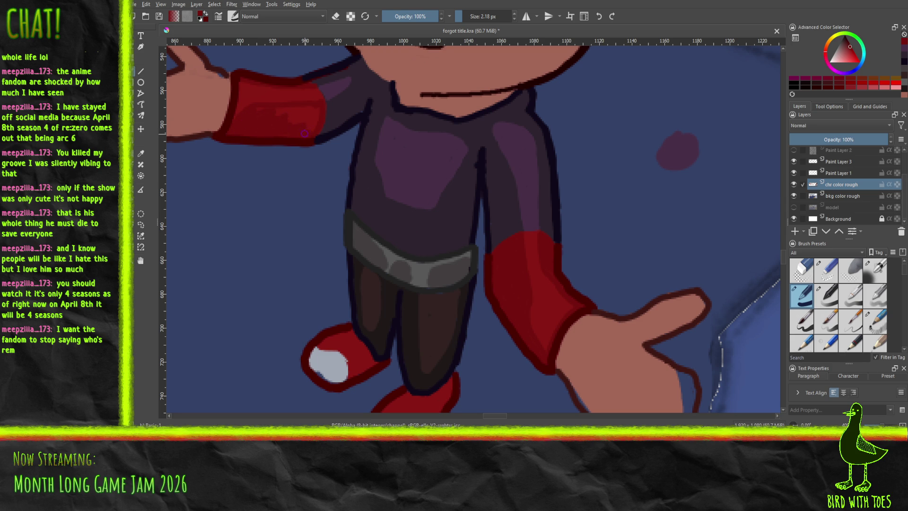
mouse_move(316, 107)
mouse_down()
mouse_move(285, 108)
mouse_move(300, 117)
mouse_up()
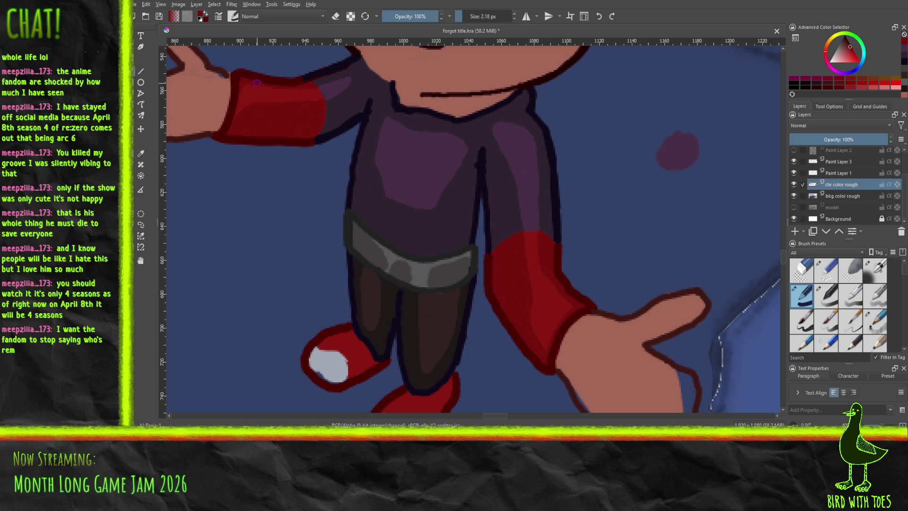
Step: Zoom out to fit the whole illustration, save it, and export it as an image
key(minus)
key(minus)
key(minus)
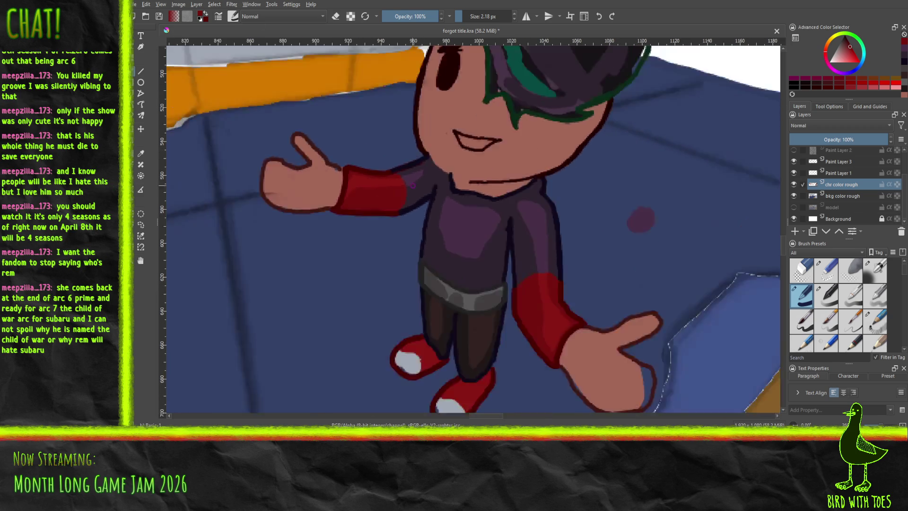
key(minus)
key(minus)
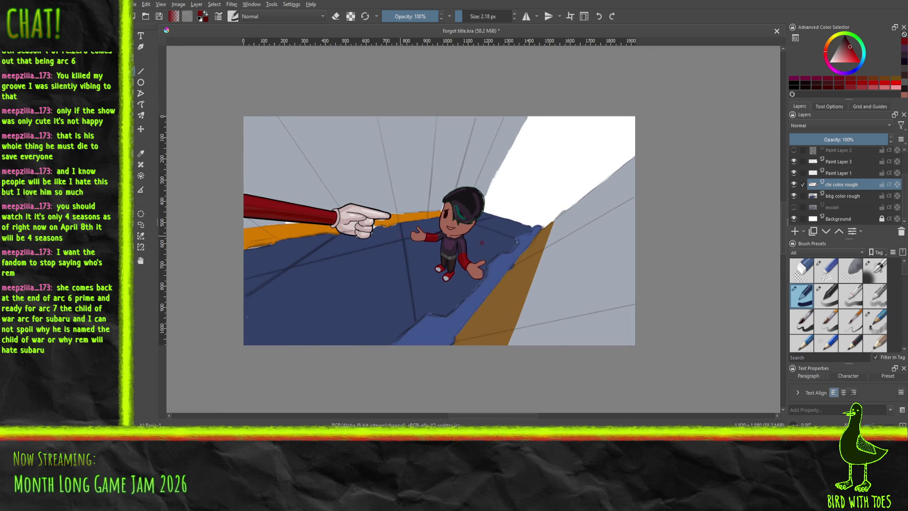
key(ctrl+s)
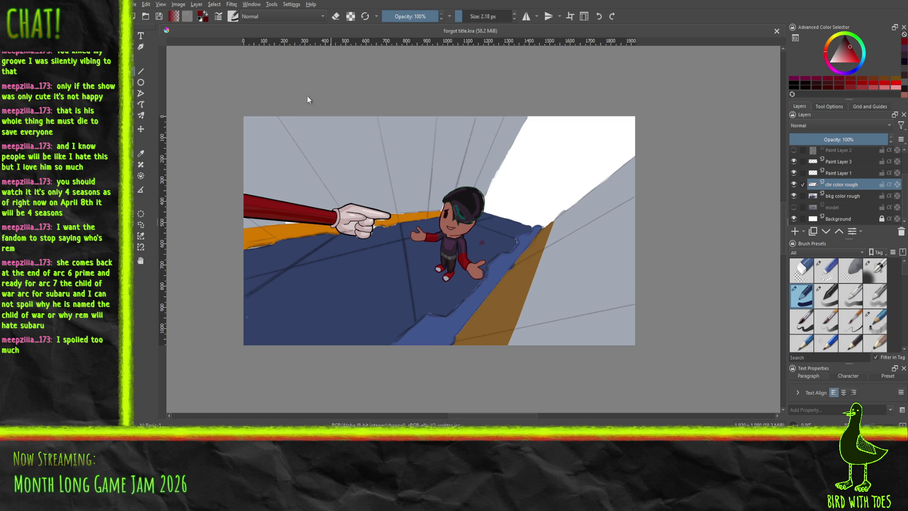
key(ctrl+s)
key(alt+Tab)
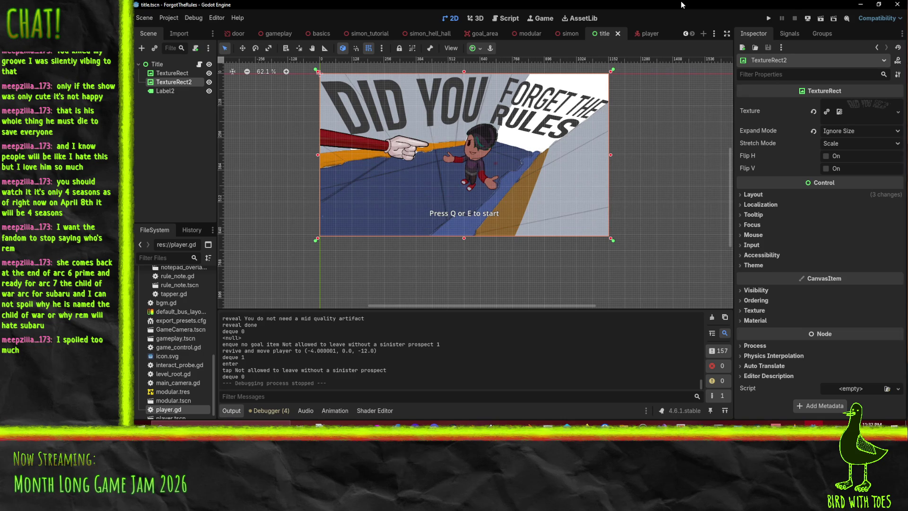
drag(504, 177, 554, 200)
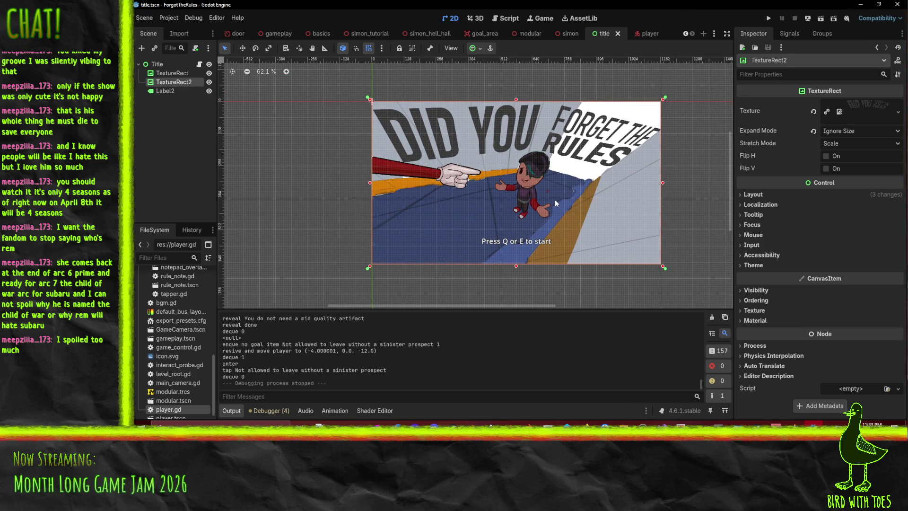
scroll(554, 199, right, 2)
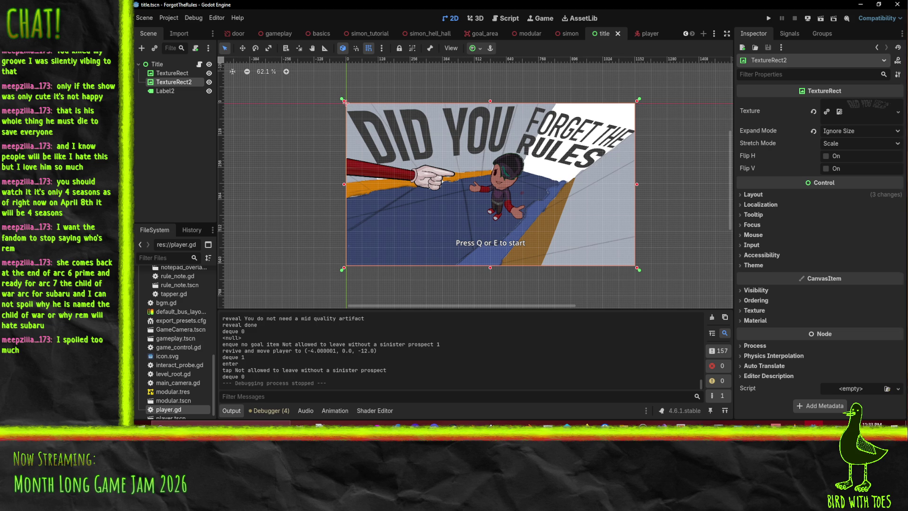
key(alt+Tab)
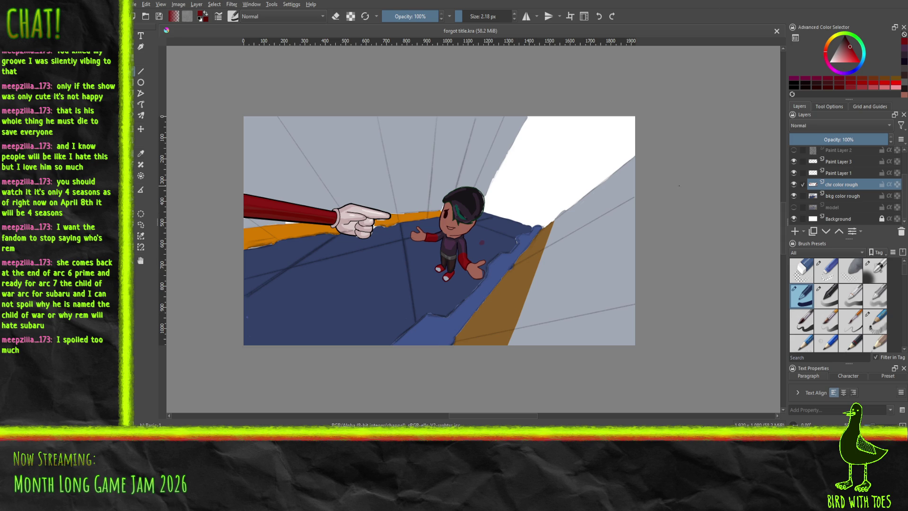
Step: Zoom in on the character's head and toggle the chr color rough layer to compare
scroll(481, 197, up, 5)
drag(462, 244, 382, 232)
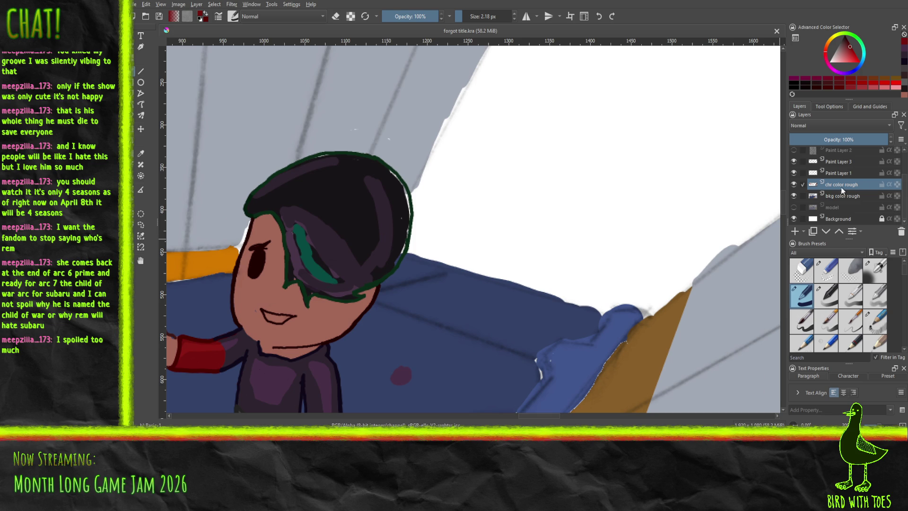
click(793, 186)
click(793, 187)
scroll(463, 16, up, 6)
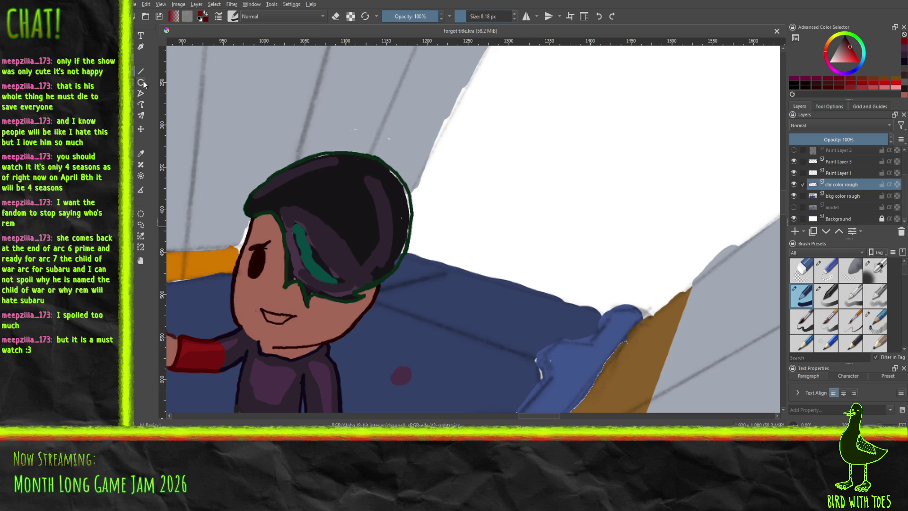
Step: Sample the black hair and paint over the white edge gap and purple streaks
click(141, 152)
click(354, 199)
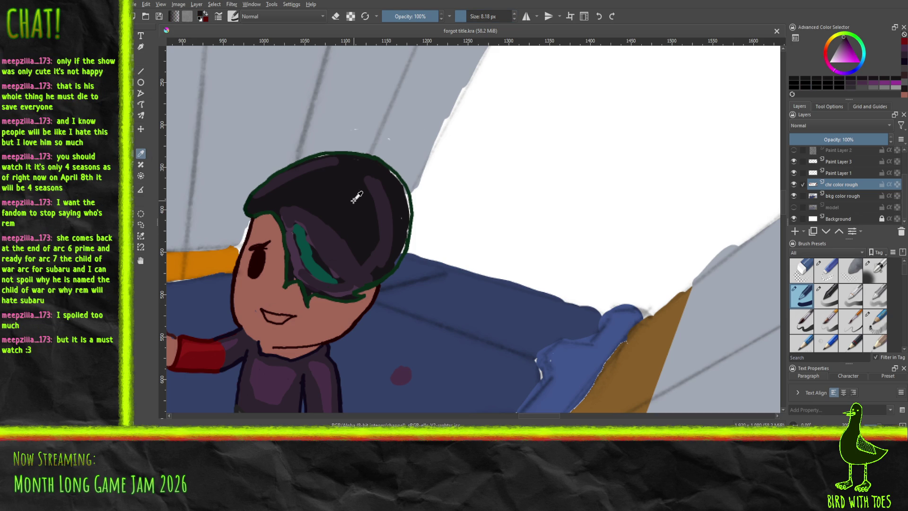
click(141, 71)
drag(331, 187, 345, 196)
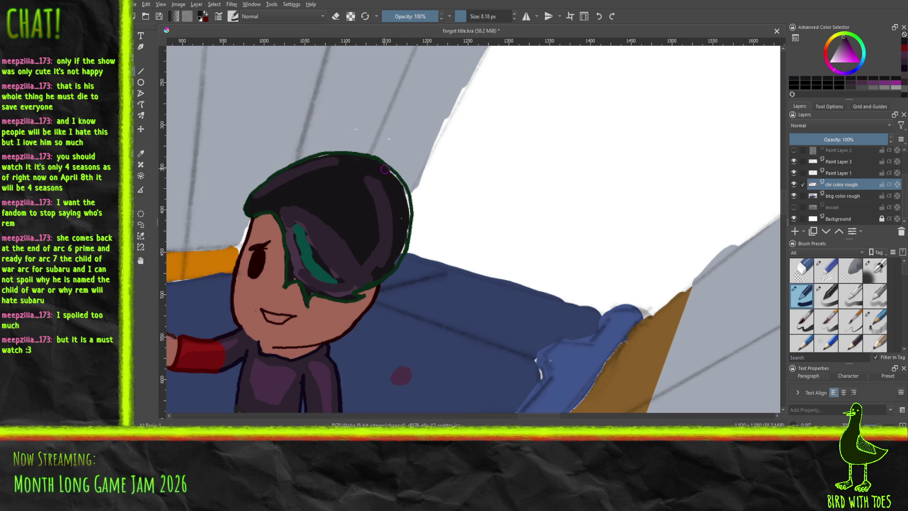
mouse_move(393, 176)
mouse_down()
mouse_move(407, 211)
mouse_move(403, 246)
mouse_move(384, 268)
mouse_up()
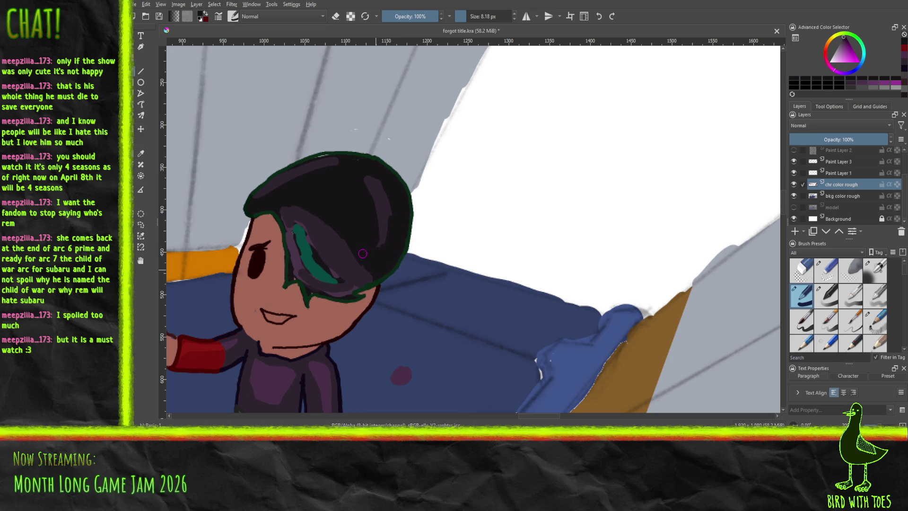
mouse_move(376, 256)
mouse_down()
mouse_move(385, 225)
mouse_move(371, 184)
mouse_move(381, 190)
mouse_move(352, 161)
mouse_move(312, 163)
mouse_move(251, 203)
mouse_move(282, 177)
mouse_move(333, 158)
mouse_move(293, 171)
mouse_move(322, 169)
mouse_move(305, 177)
mouse_up()
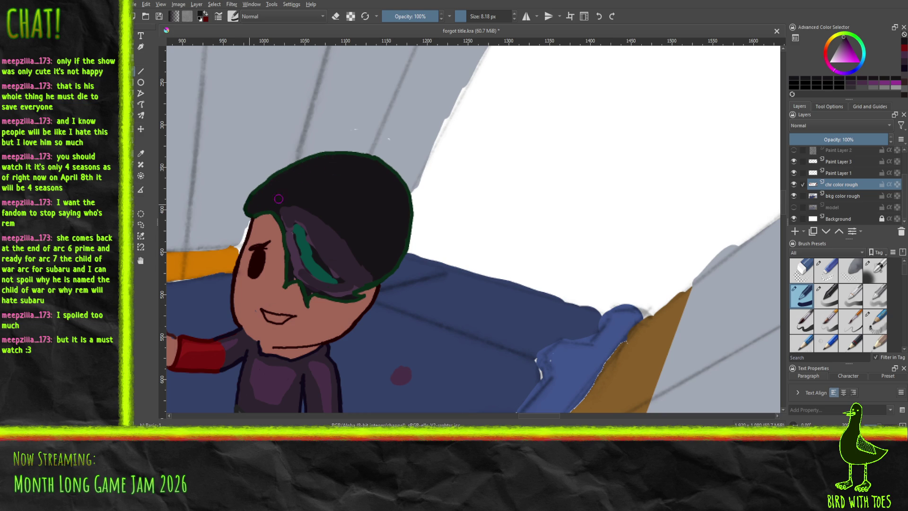
mouse_move(293, 277)
mouse_down()
mouse_move(283, 215)
mouse_move(309, 222)
mouse_move(293, 205)
mouse_move(311, 206)
mouse_move(372, 281)
mouse_move(352, 284)
mouse_move(350, 258)
mouse_move(360, 278)
mouse_move(303, 222)
mouse_move(326, 239)
mouse_move(325, 257)
mouse_move(315, 243)
mouse_move(319, 260)
mouse_move(310, 249)
mouse_move(304, 228)
mouse_move(354, 286)
mouse_move(310, 289)
mouse_move(304, 279)
mouse_move(321, 285)
mouse_move(295, 261)
mouse_move(316, 282)
mouse_move(298, 261)
mouse_move(303, 269)
mouse_up()
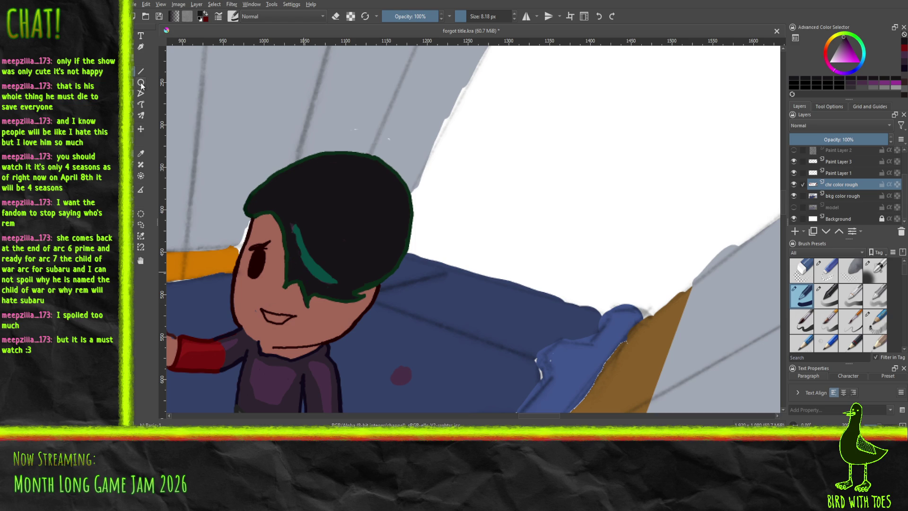
click(141, 156)
Step: Sample the teal and touch up the teal hair strand
click(325, 273)
key(b)
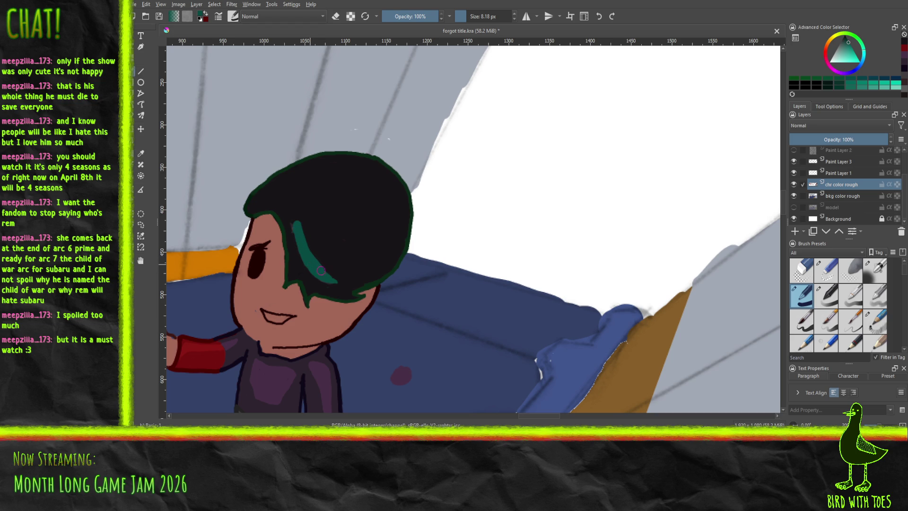
drag(326, 277, 327, 279)
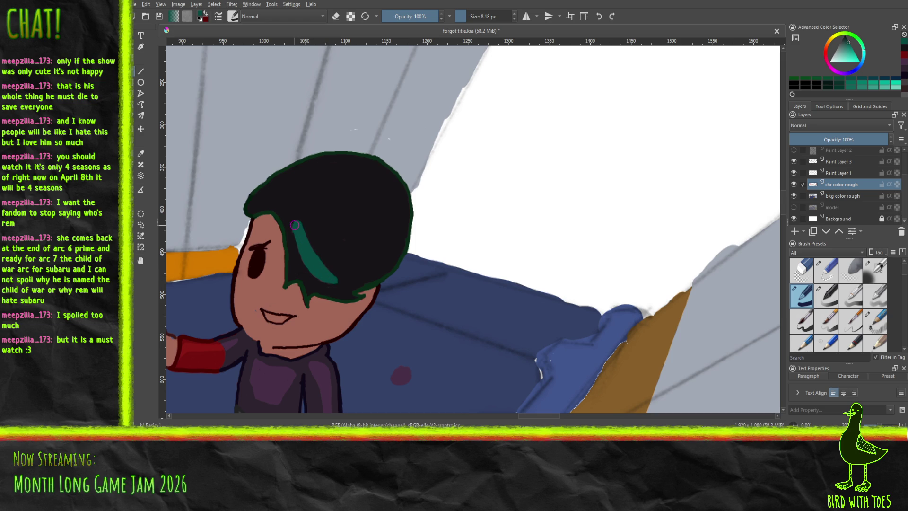
Step: Resample the black hair colour, then pick a dark purple for hair highlights
click(140, 152)
click(343, 202)
key(b)
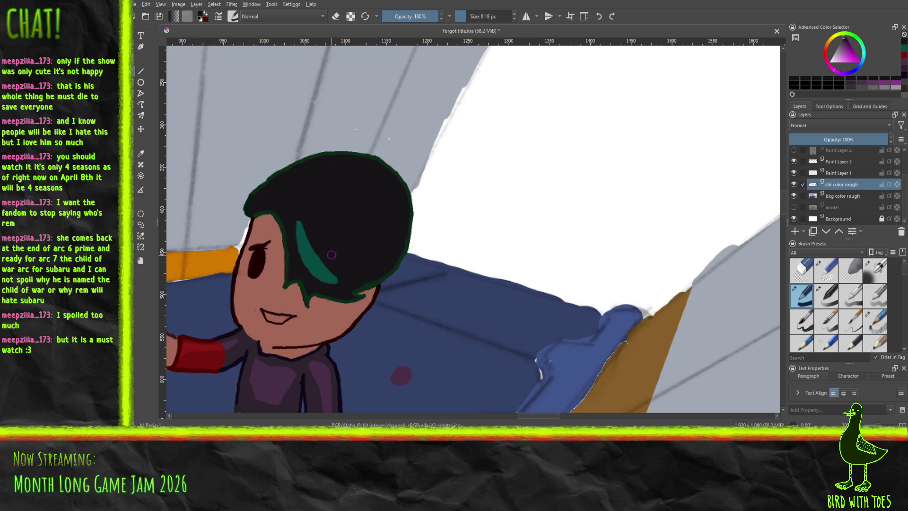
click(845, 43)
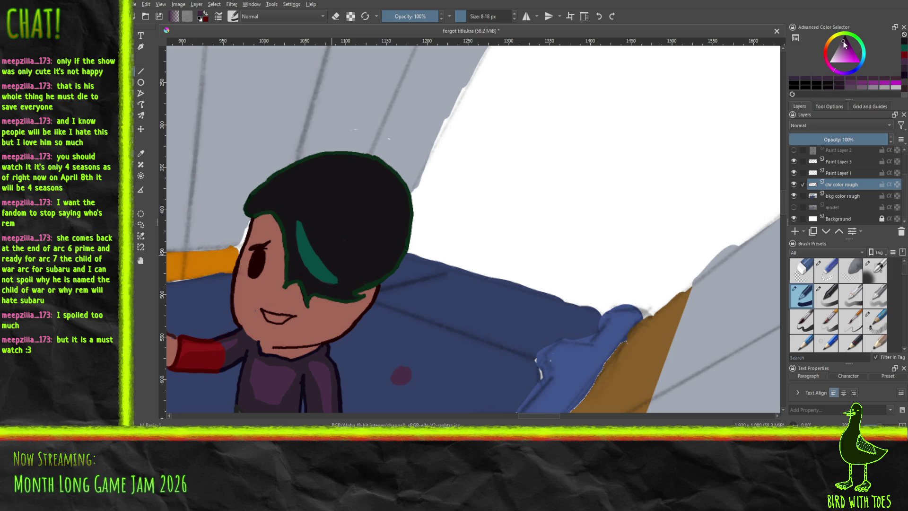
click(844, 43)
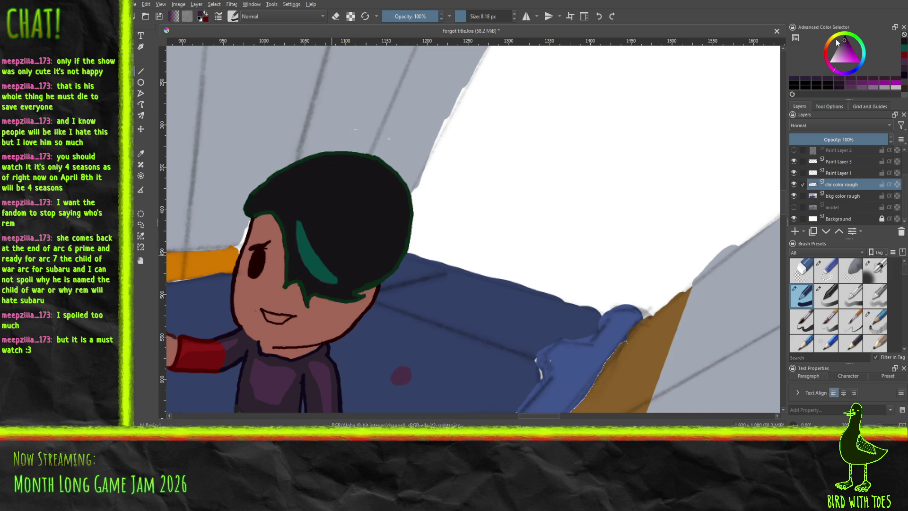
Step: Paint dark purple highlight curves across the top and around the black hair, discarding test dabs
drag(290, 191, 312, 175)
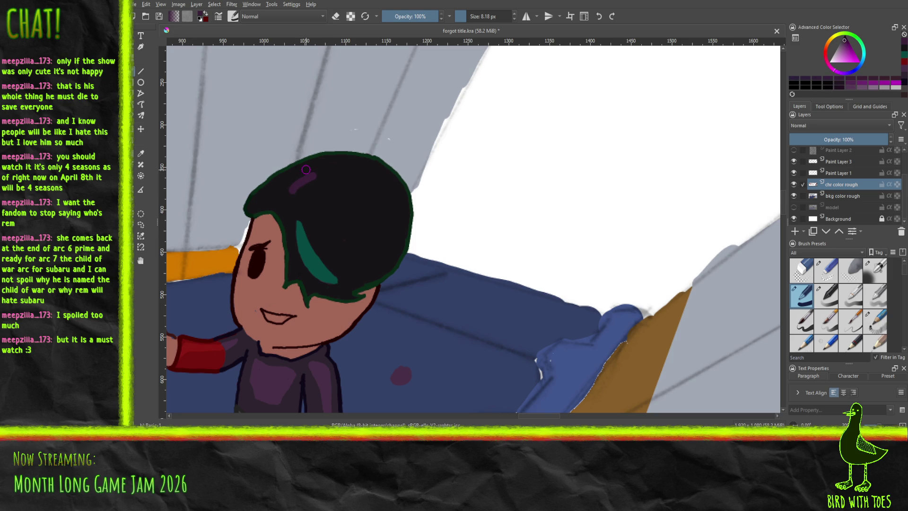
key(ctrl+z)
click(856, 105)
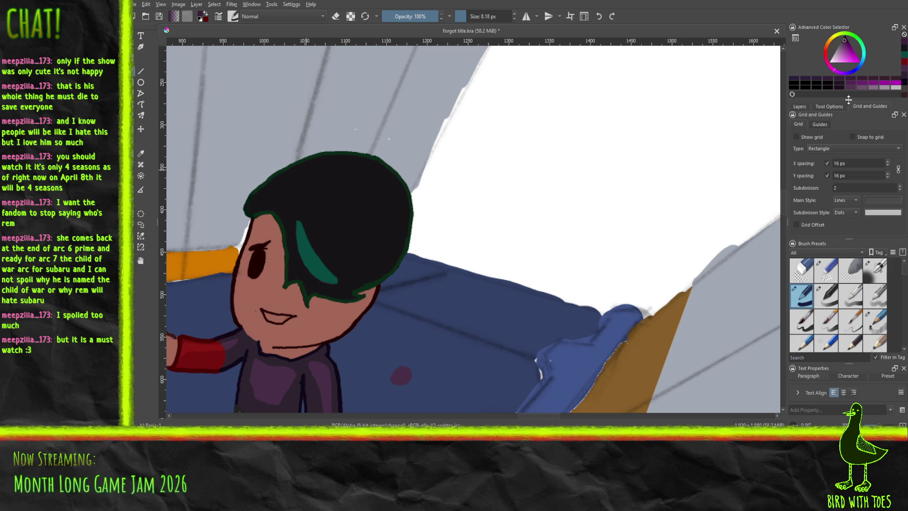
click(804, 133)
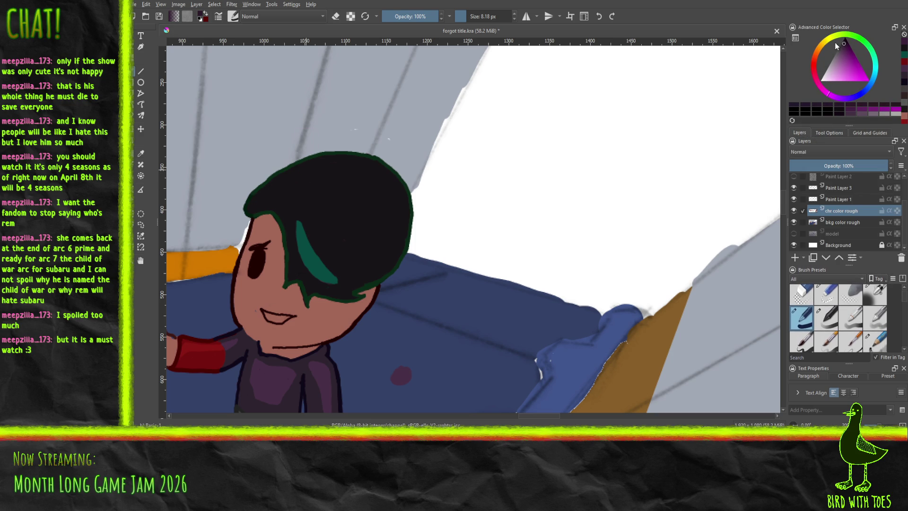
click(323, 190)
key(ctrl+z)
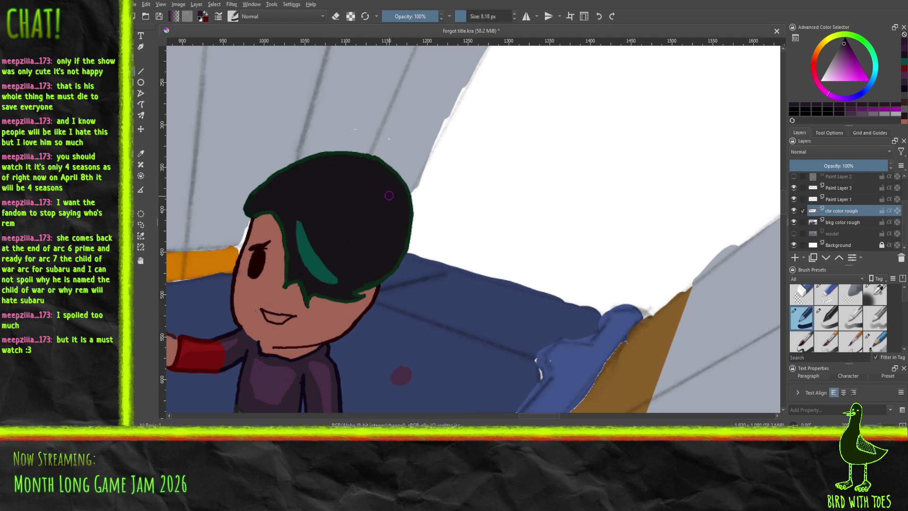
mouse_move(385, 196)
mouse_down()
mouse_move(352, 215)
mouse_move(346, 223)
mouse_move(375, 201)
mouse_move(344, 236)
mouse_up()
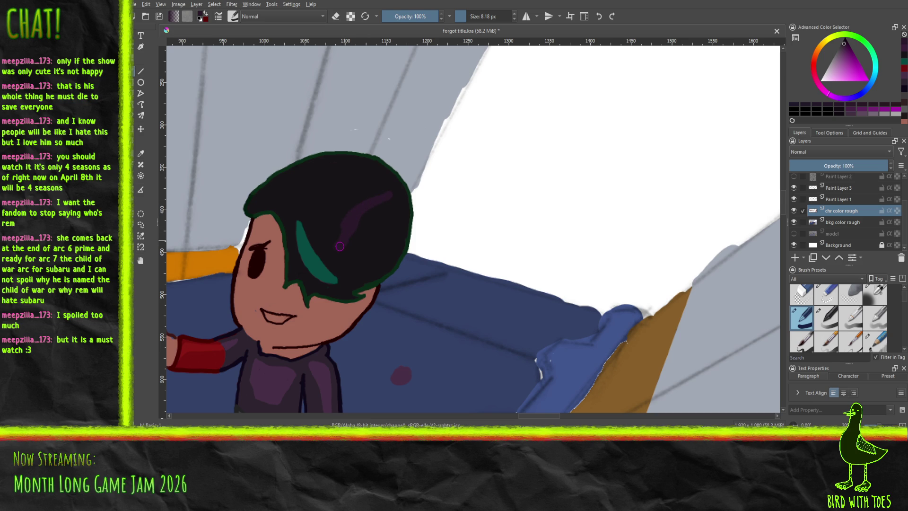
drag(335, 248, 323, 231)
mouse_move(282, 196)
mouse_down()
mouse_move(307, 176)
mouse_move(341, 169)
mouse_move(383, 189)
mouse_up()
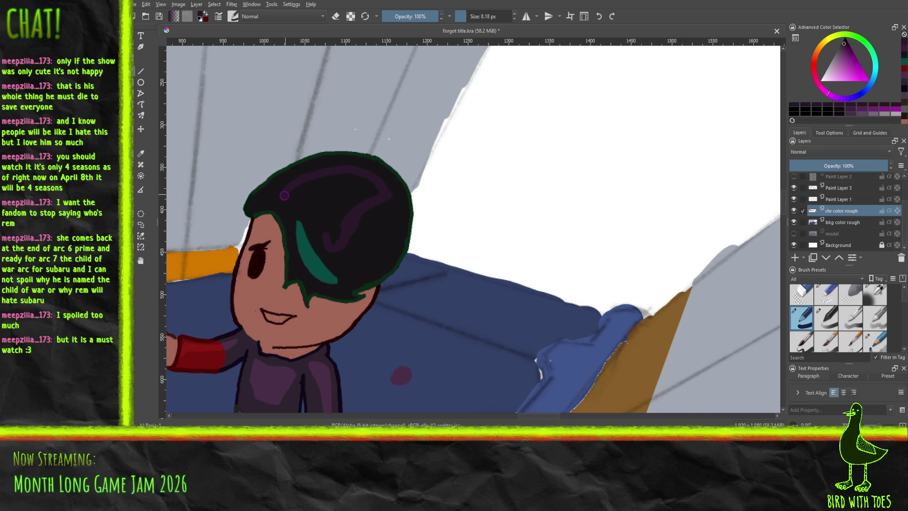
drag(287, 203, 329, 234)
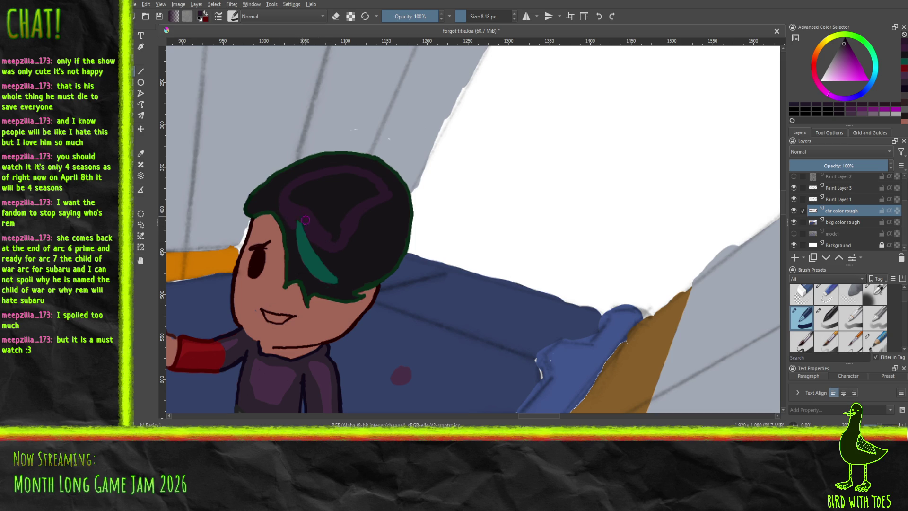
Step: Refine the purple hair swirl with extra dark and purple strokes, undoing one stroke
drag(333, 239, 339, 221)
mouse_move(330, 228)
mouse_down()
mouse_move(376, 194)
mouse_move(370, 187)
mouse_up()
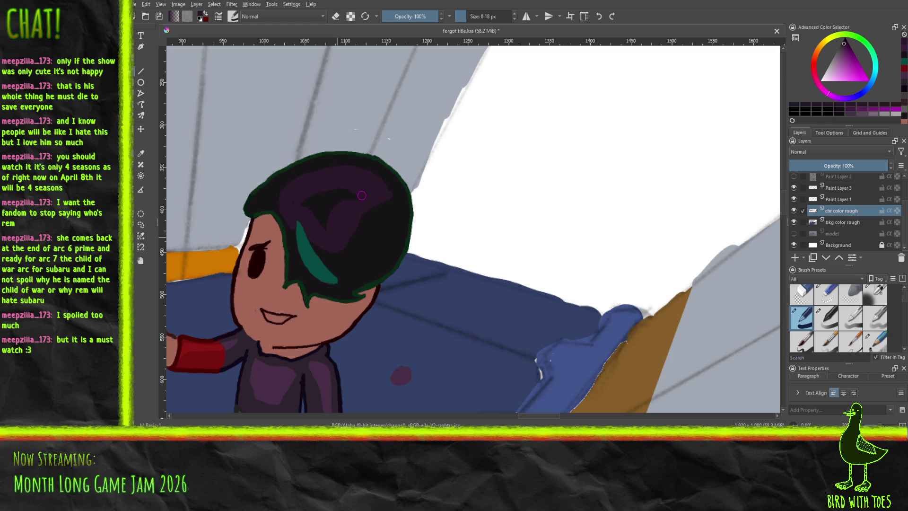
mouse_move(316, 195)
mouse_down()
mouse_move(348, 197)
mouse_move(313, 209)
mouse_move(330, 224)
mouse_up()
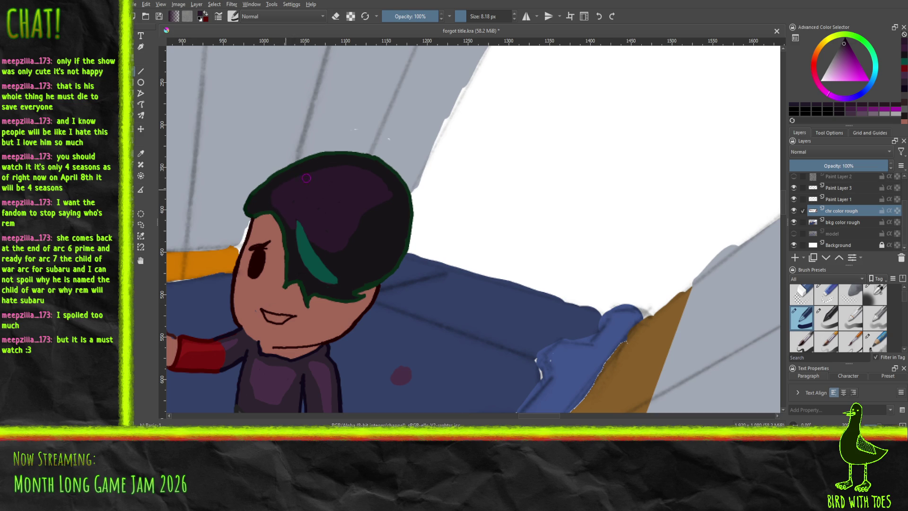
drag(287, 199, 330, 178)
key(ctrl+z)
drag(345, 239, 353, 229)
Step: Paint a lighter mauve highlight across the top of the hair
click(841, 50)
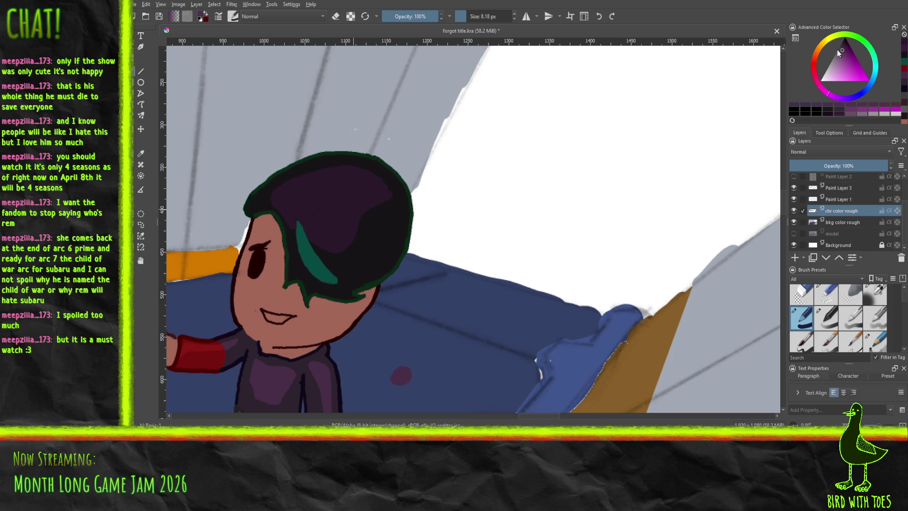
mouse_move(307, 185)
mouse_down()
mouse_move(345, 177)
mouse_move(302, 186)
mouse_up()
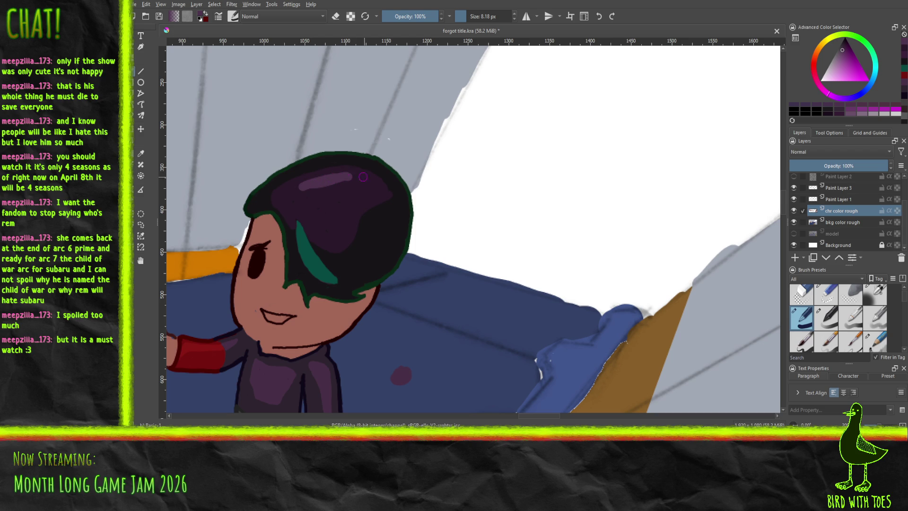
drag(305, 189, 344, 183)
Step: Zoom and pan around the character to check the hair, centring on the teal streak
scroll(340, 178, down, 5)
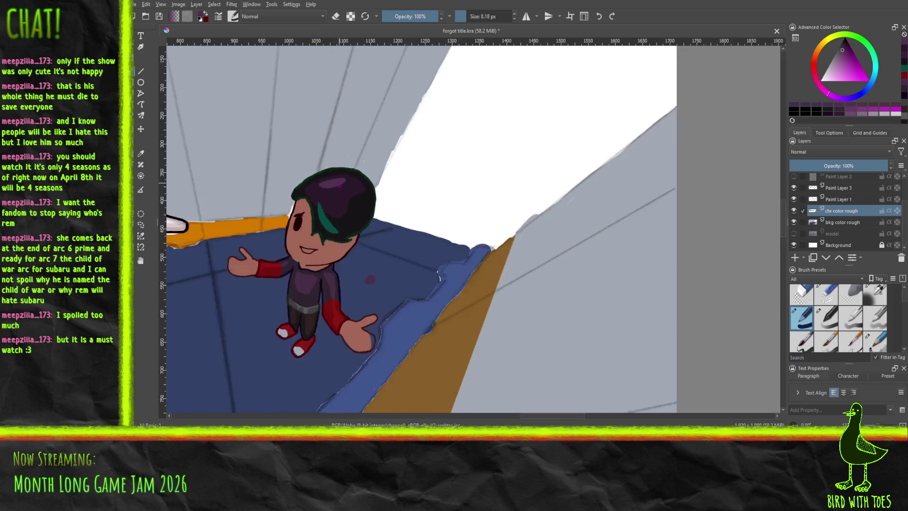
scroll(349, 194, up, 2)
drag(351, 194, 455, 259)
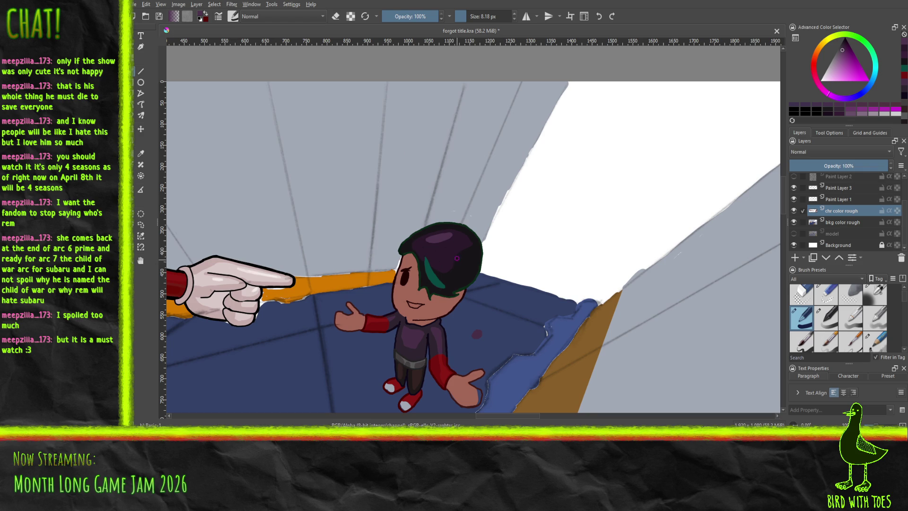
scroll(450, 252, down, 1)
scroll(451, 258, up, 3)
drag(450, 261, 355, 237)
scroll(320, 236, up, 1)
scroll(380, 265, down, 1)
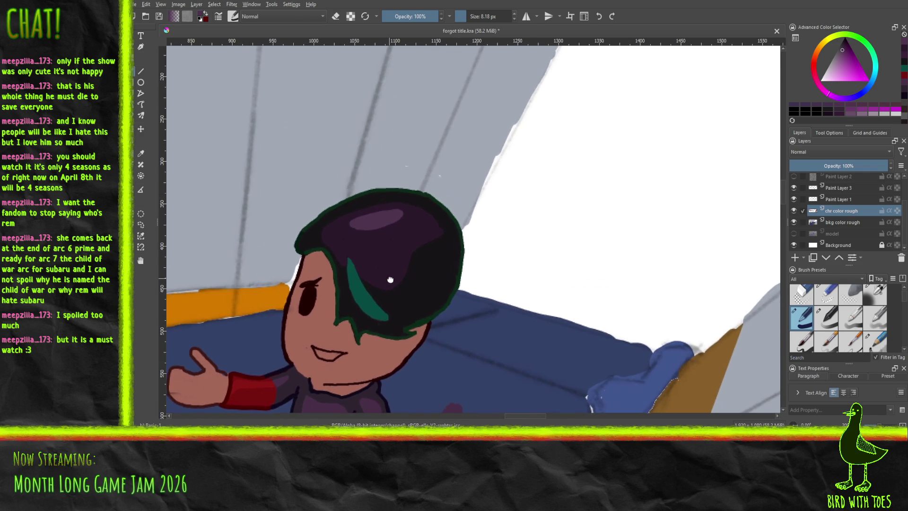
drag(385, 278, 414, 320)
scroll(424, 272, down, 1)
drag(424, 272, 515, 274)
scroll(515, 274, down, 1)
scroll(576, 292, up, 2)
scroll(576, 293, up, 2)
drag(577, 292, 457, 240)
Step: Sample the teal and widen the streak's top into a rounded end, undoing a tapered version
key(p)
click(442, 270)
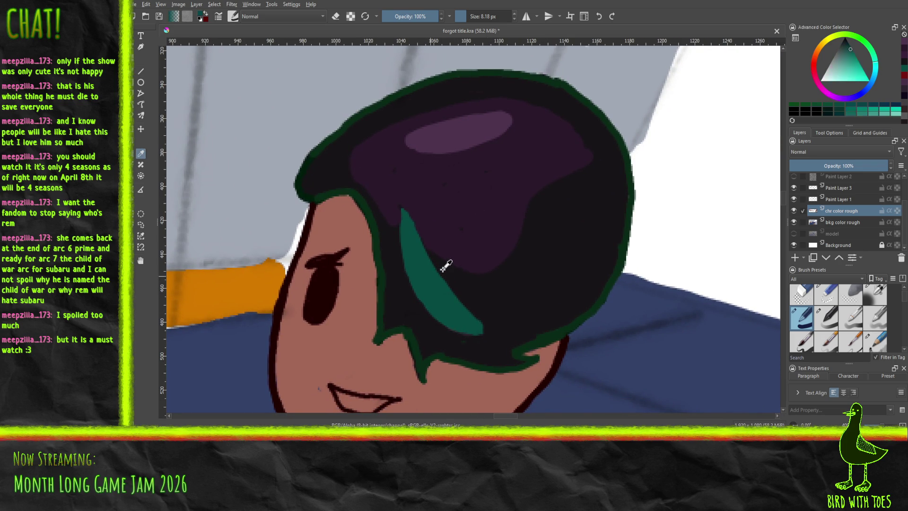
click(852, 54)
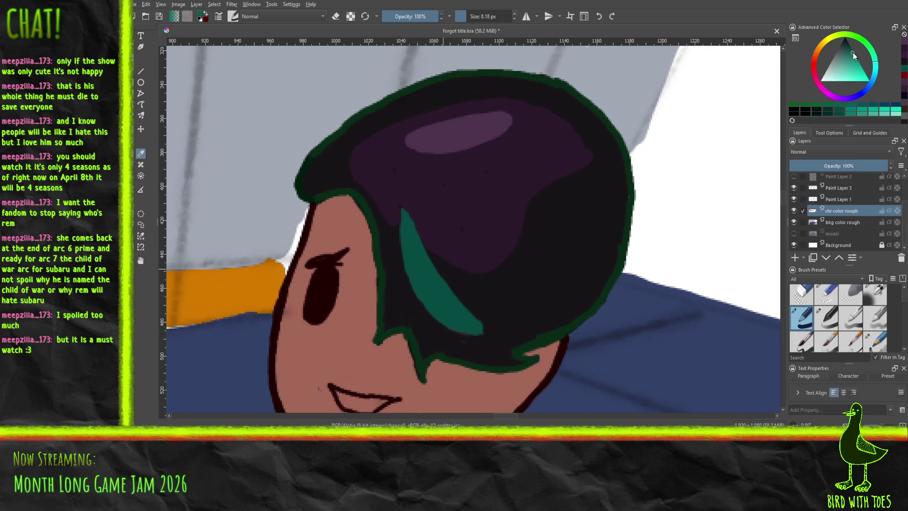
click(142, 72)
mouse_move(403, 222)
mouse_down()
mouse_move(421, 243)
mouse_move(401, 207)
mouse_move(398, 227)
mouse_up()
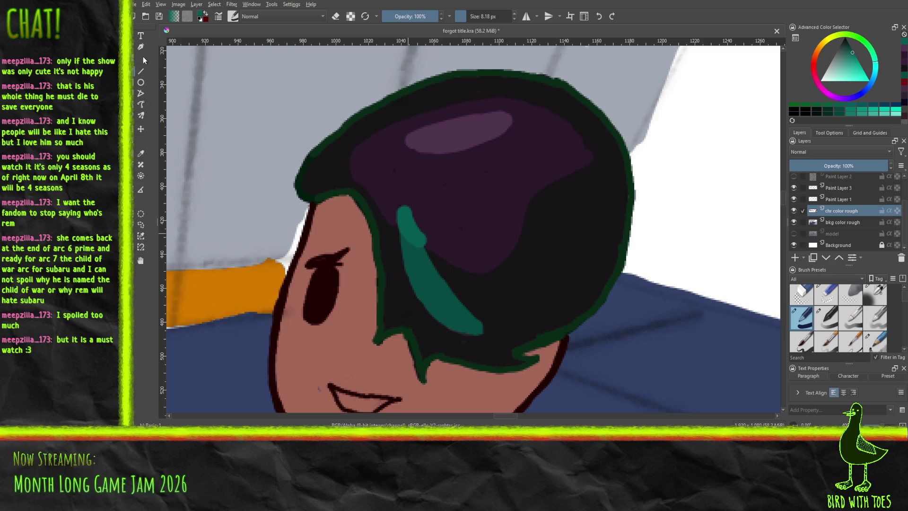
click(140, 153)
click(450, 221)
key(b)
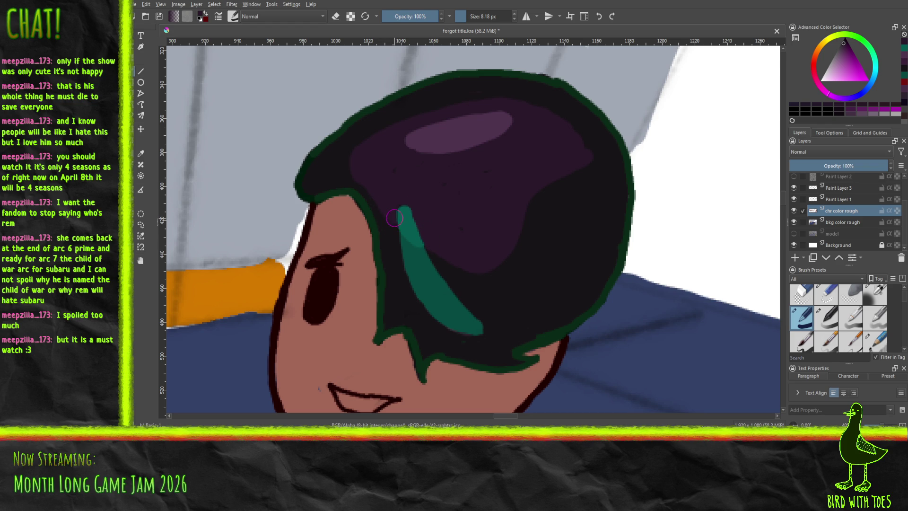
drag(396, 214, 407, 199)
key(ctrl+z)
Step: Pan across the whole picture and save forgot title.kra
scroll(425, 237, down, 10)
drag(460, 195, 553, 189)
ctrl+click(458, 215)
key(ctrl+s)
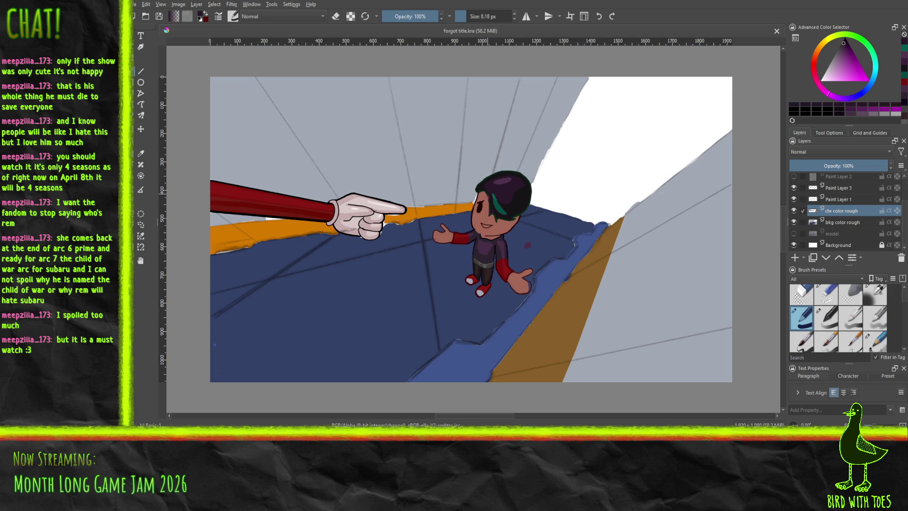
Step: Paint the mouth interior dark red, refine at 2.18 px brush, and add a lighter mark
scroll(499, 216, up, 6)
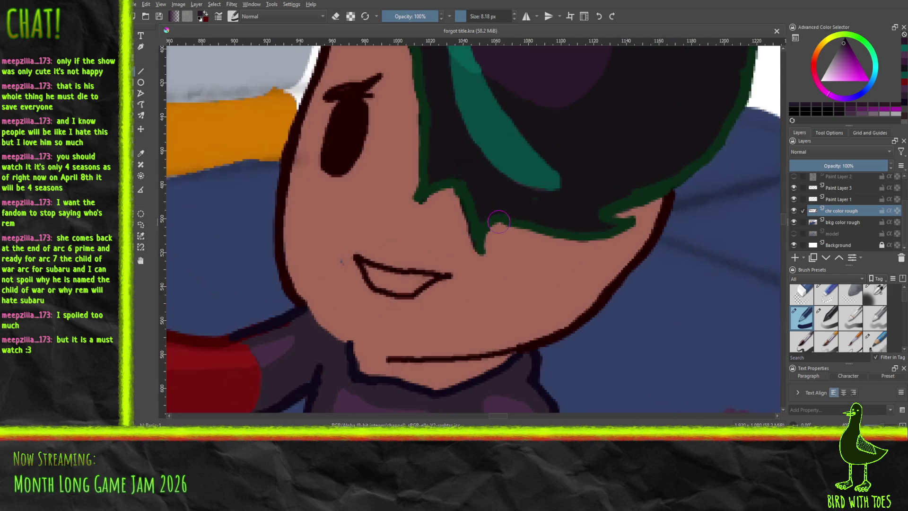
scroll(401, 223, down, 4)
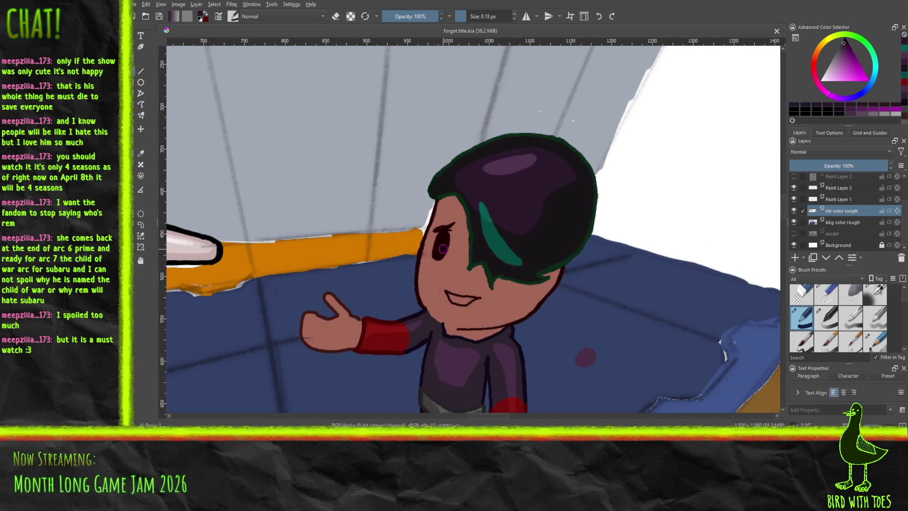
click(814, 72)
click(846, 46)
drag(465, 300, 472, 299)
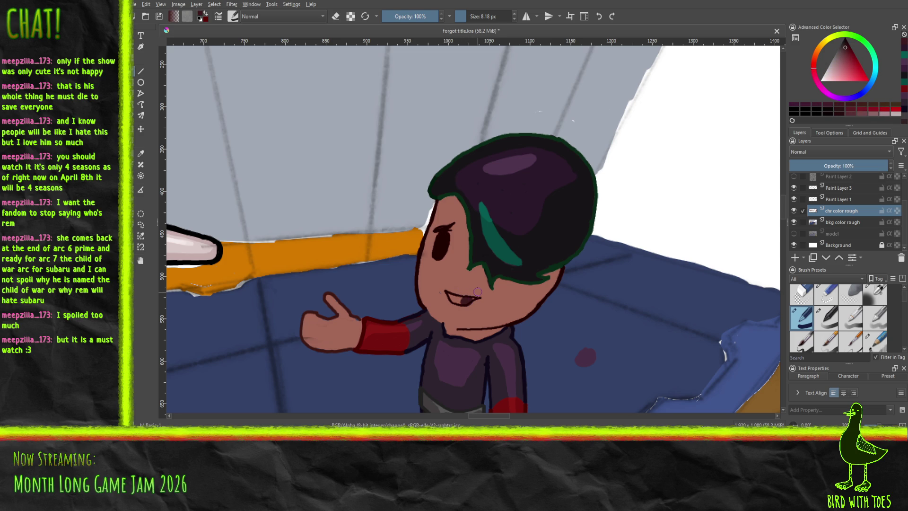
click(462, 16)
drag(454, 297, 461, 300)
click(844, 44)
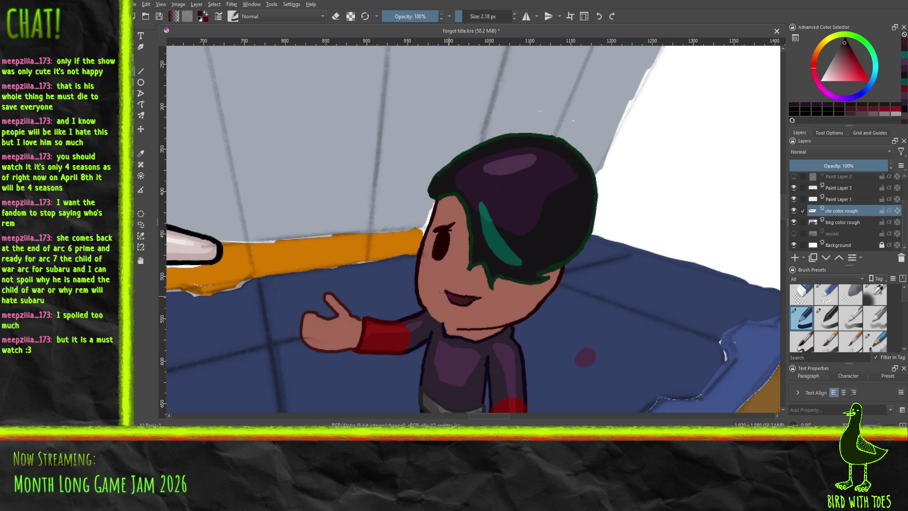
drag(454, 297, 458, 298)
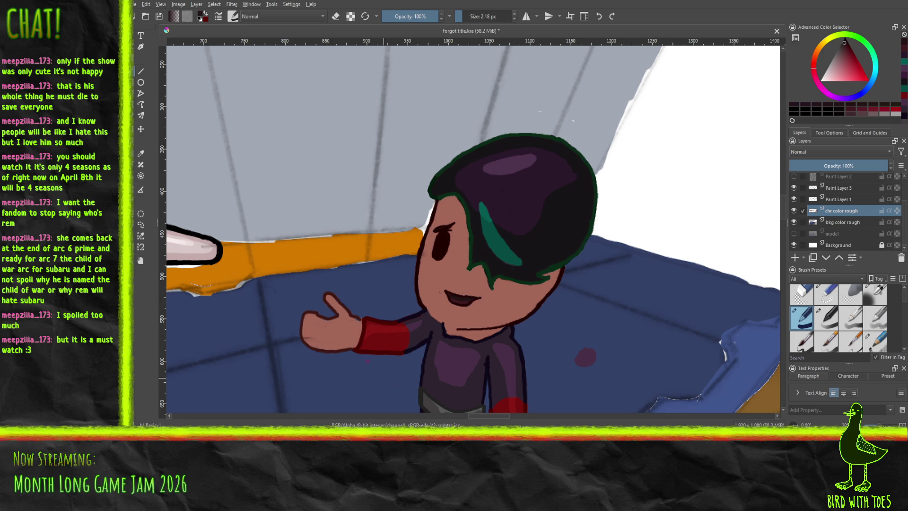
Step: Using a darker skin shade, draw the finger separation, knuckle line and thumb's inner edge
scroll(392, 340, up, 6)
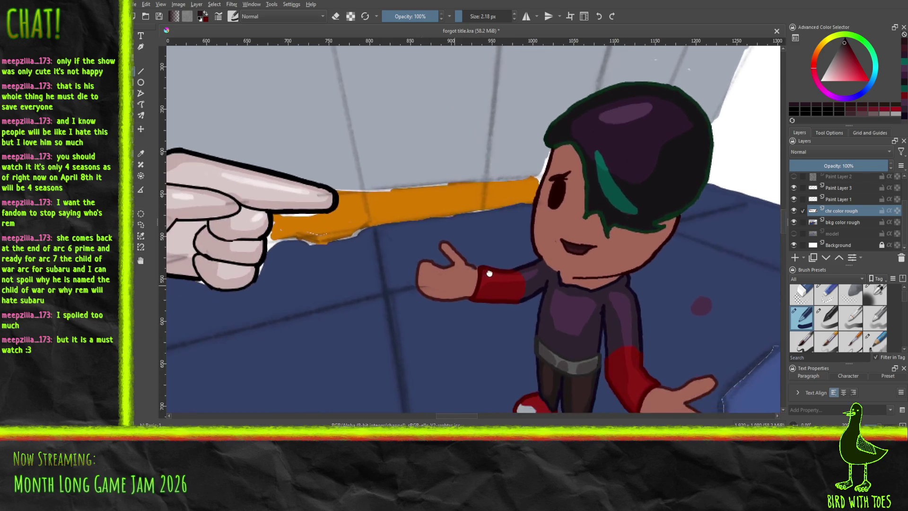
scroll(501, 266, down, 2)
scroll(491, 290, up, 1)
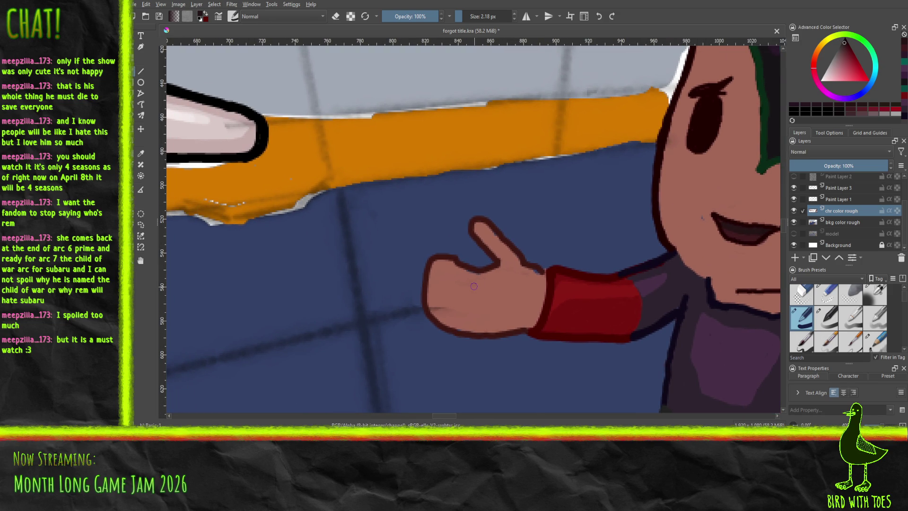
click(142, 153)
click(478, 285)
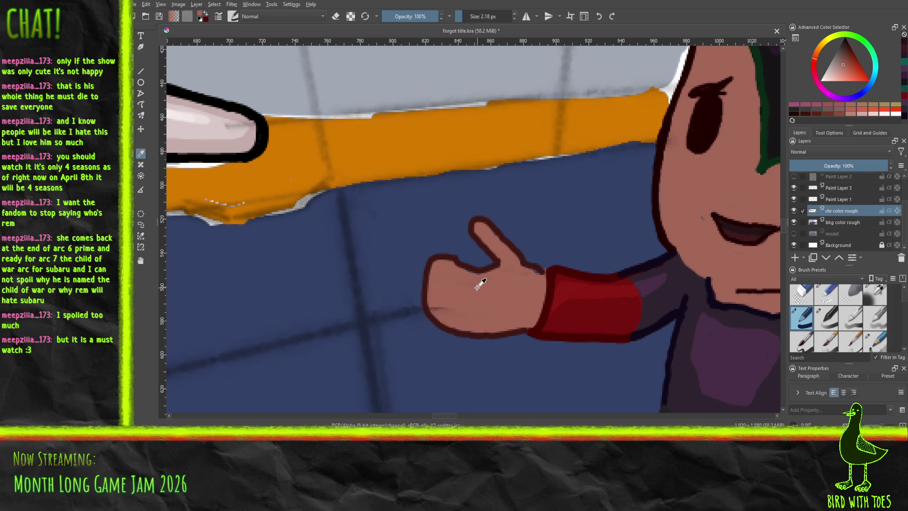
click(843, 61)
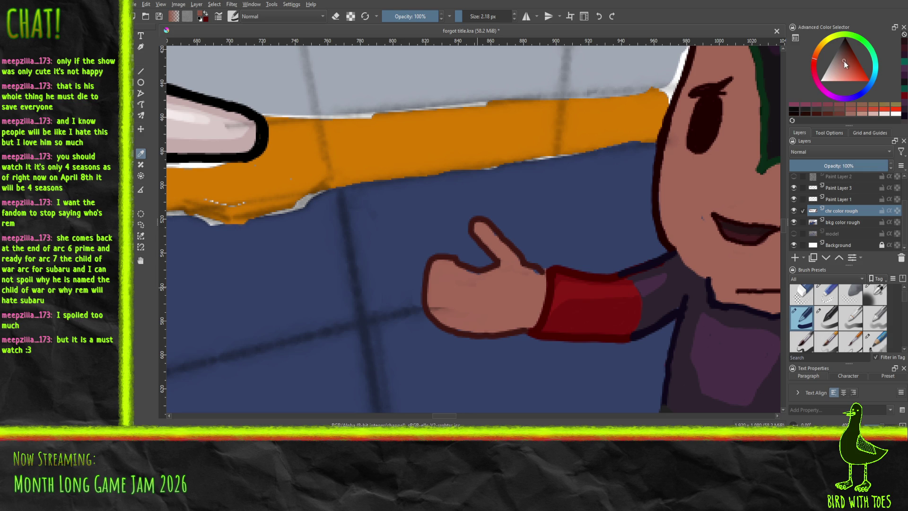
click(844, 58)
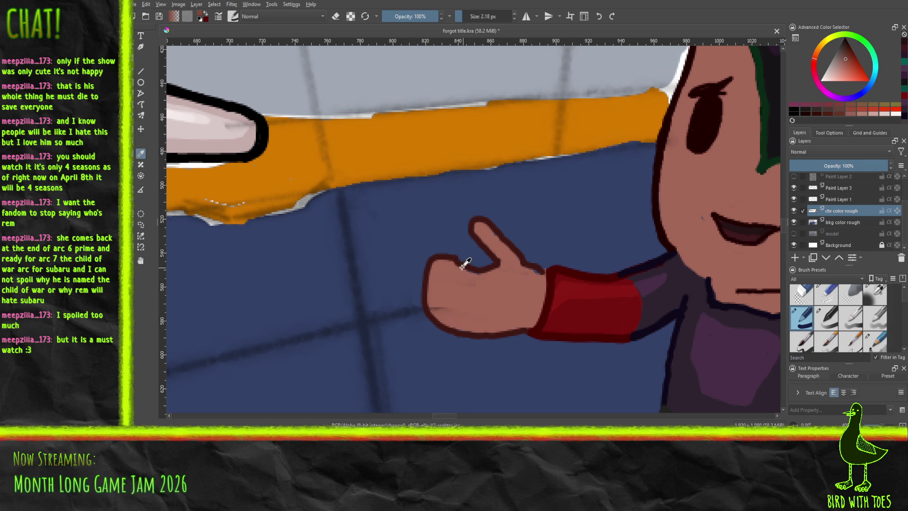
key(b)
mouse_move(478, 270)
mouse_down()
mouse_move(467, 285)
mouse_move(476, 312)
mouse_move(536, 315)
mouse_up()
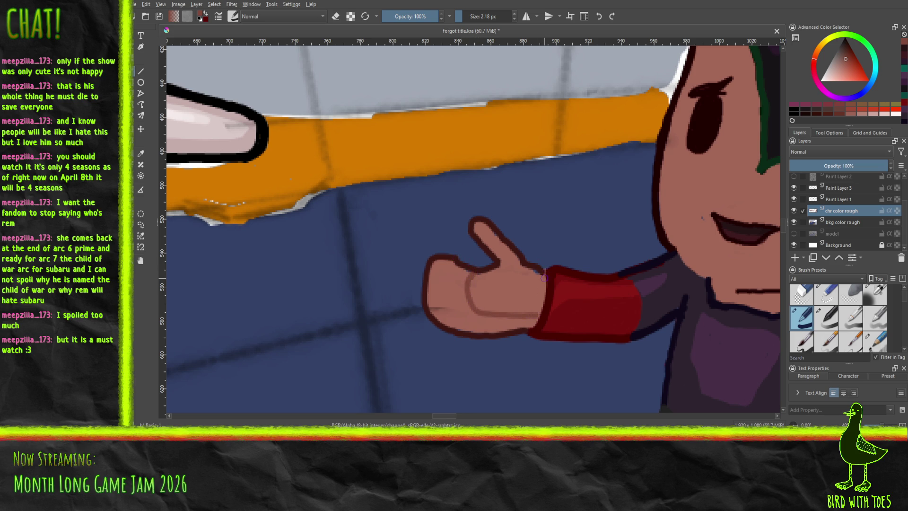
mouse_move(539, 275)
mouse_down()
mouse_move(534, 269)
mouse_move(540, 307)
mouse_up()
mouse_move(476, 231)
mouse_down()
mouse_move(497, 258)
mouse_move(477, 224)
mouse_up()
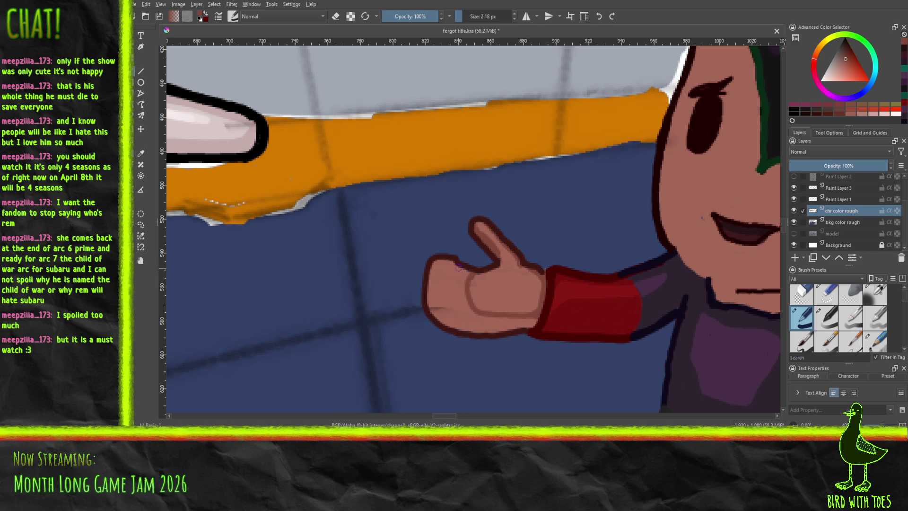
Step: Redraw the palm crease from the thumb base and thicken the hand's top-left outline
mouse_move(459, 265)
mouse_down()
mouse_move(457, 299)
mouse_move(473, 313)
mouse_up()
key(ctrl+z)
mouse_move(458, 264)
mouse_down()
mouse_move(456, 284)
mouse_move(473, 314)
mouse_up()
drag(438, 289, 436, 312)
key(ctrl+z)
key(ctrl+z)
click(443, 298)
key(ctrl+z)
drag(438, 261, 429, 276)
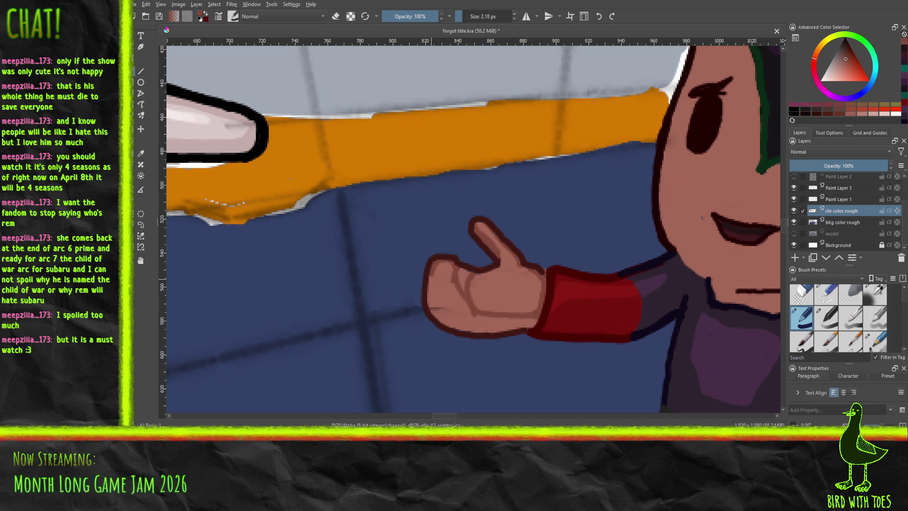
Step: Choose a different brush preset and darken the hand's lower outline, discarding a flat fill
right_click(775, 303)
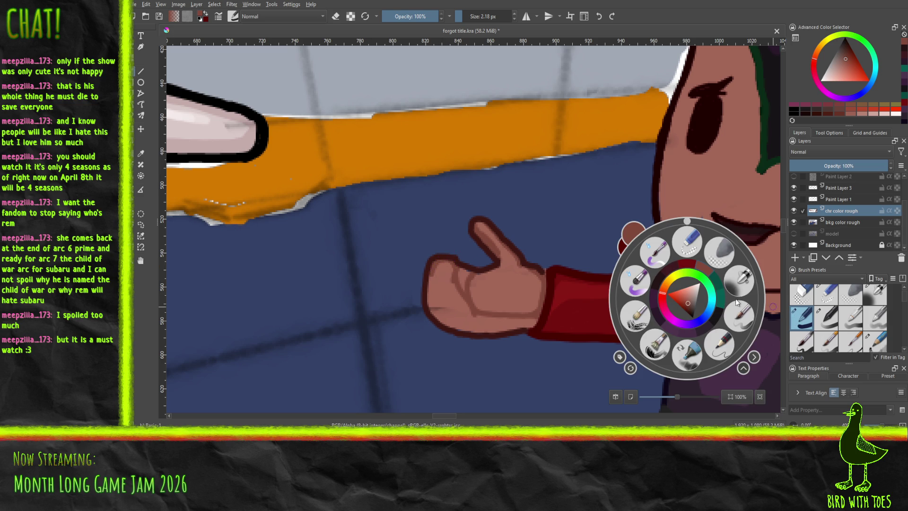
click(738, 316)
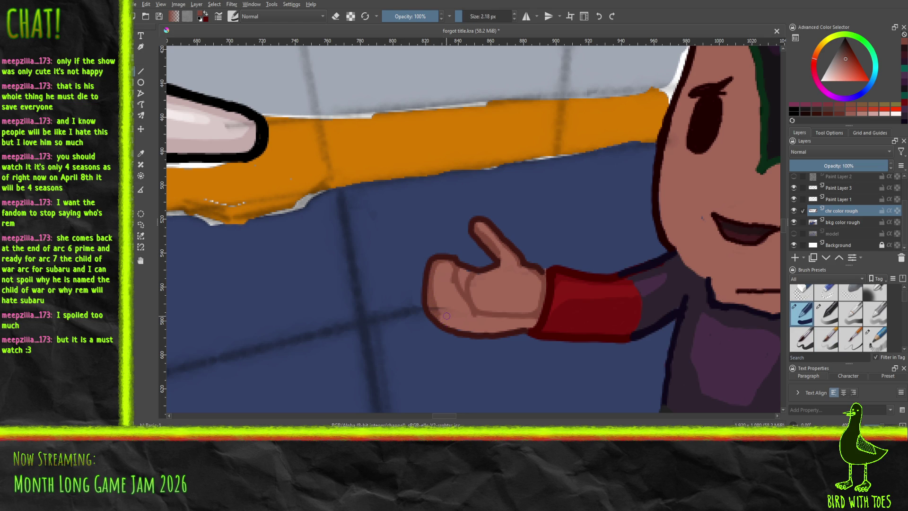
mouse_move(440, 320)
mouse_down()
mouse_move(470, 329)
mouse_move(536, 322)
mouse_move(525, 318)
mouse_up()
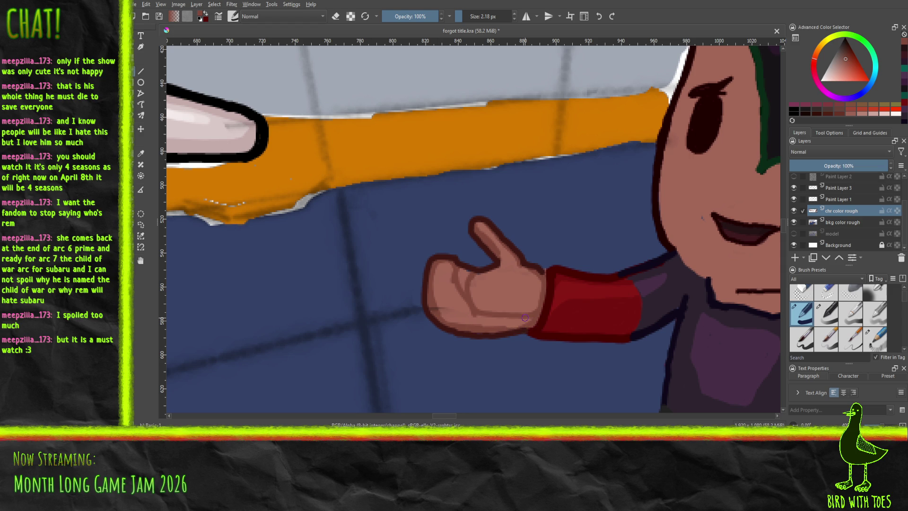
click(140, 175)
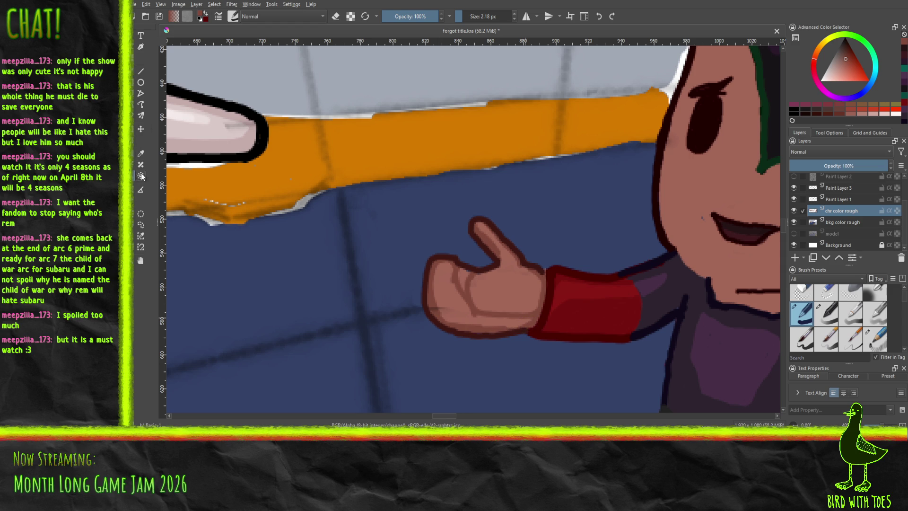
click(436, 297)
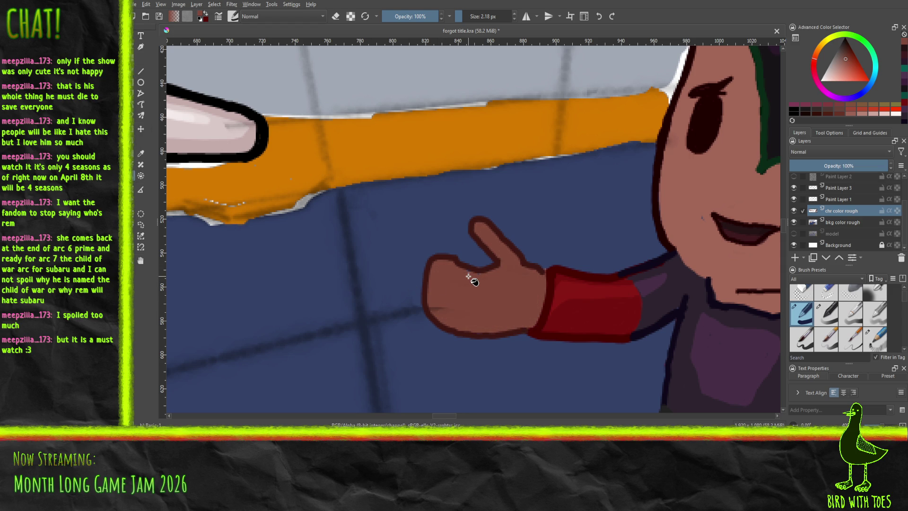
key(ctrl+z)
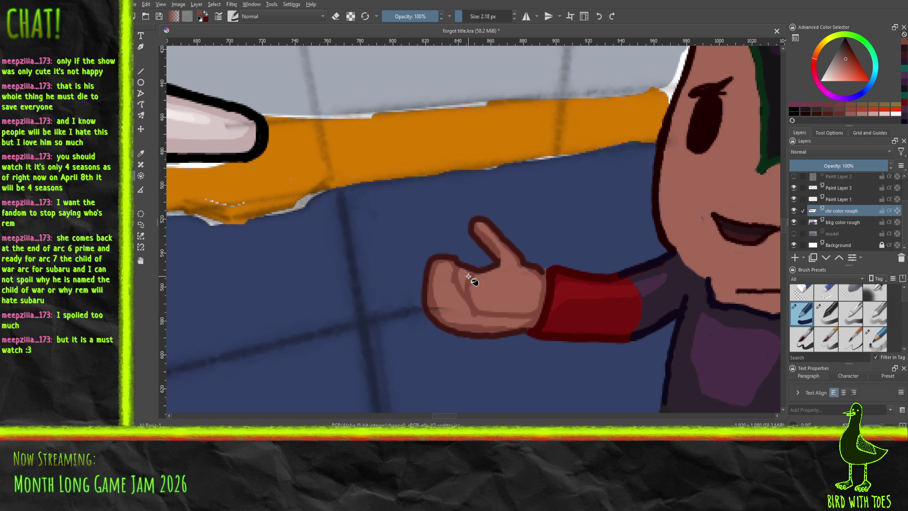
click(141, 72)
Step: Repaint the palm with sampled skin tones, then reduce the brush to 2.99 px
mouse_move(433, 276)
mouse_down()
mouse_move(440, 298)
mouse_move(445, 267)
mouse_move(441, 317)
mouse_move(468, 313)
mouse_move(456, 300)
mouse_move(509, 320)
mouse_up()
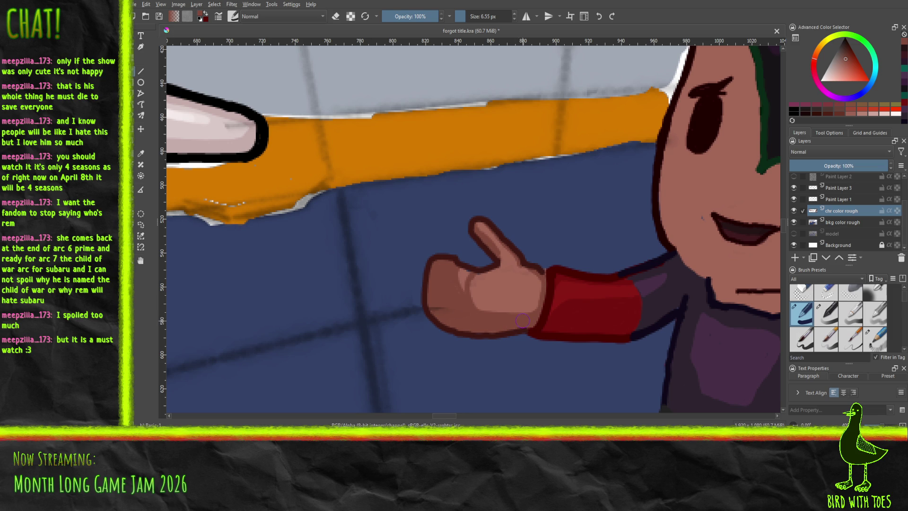
click(141, 154)
click(492, 288)
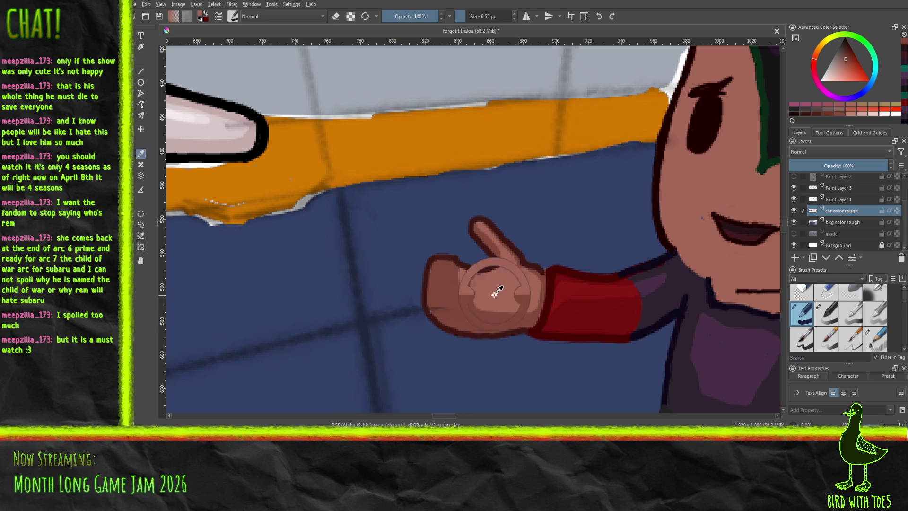
click(140, 70)
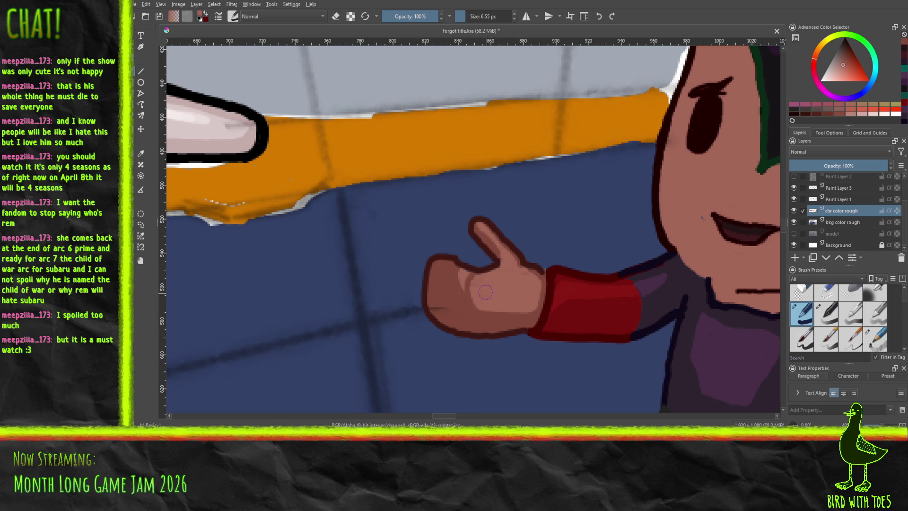
drag(475, 287, 469, 289)
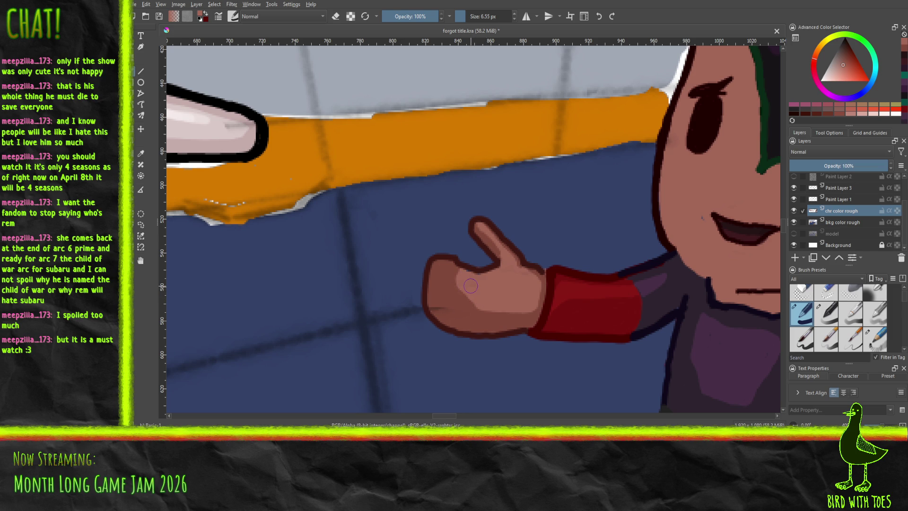
click(142, 153)
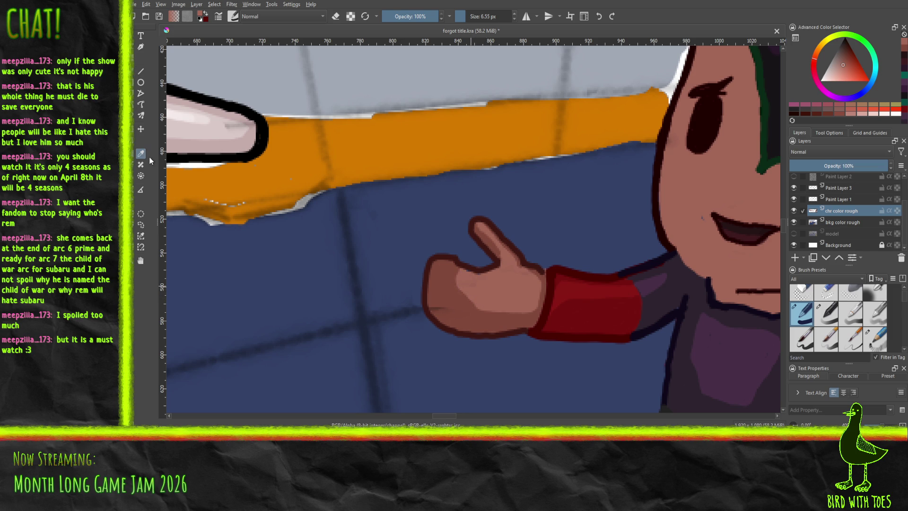
click(451, 279)
click(141, 72)
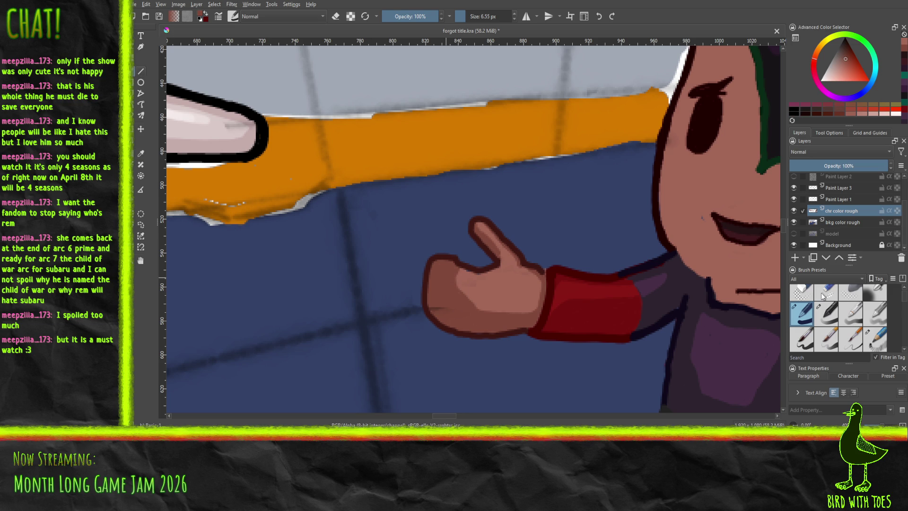
click(464, 16)
click(462, 17)
Step: Add palm highlights and darker shading on the thumb crease, thumb and wrist edge
key(minus)
key(minus)
key(minus)
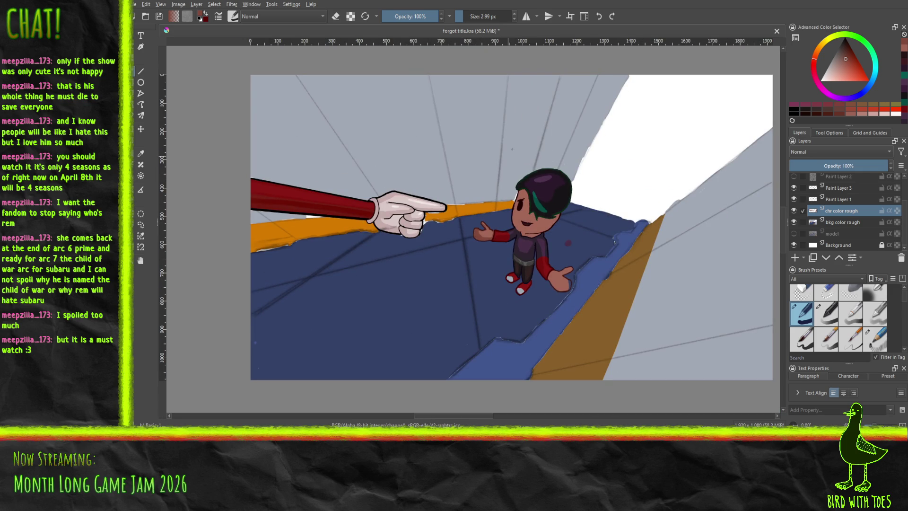
key(plus)
key(plus)
key(plus)
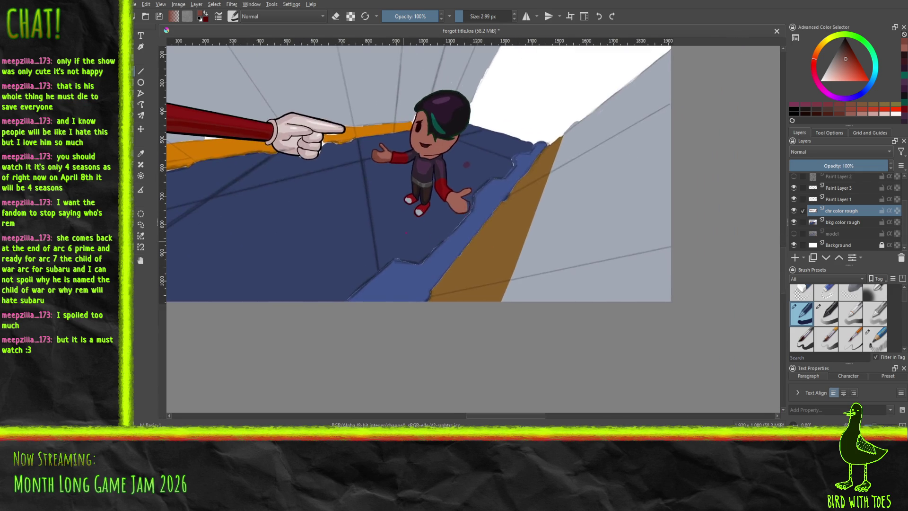
drag(451, 193, 470, 298)
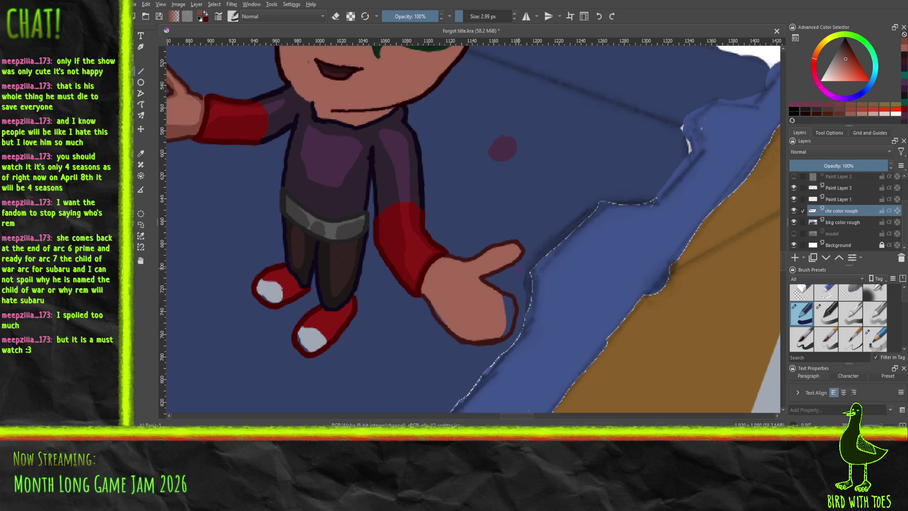
drag(505, 335, 504, 297)
drag(503, 329, 484, 329)
mouse_move(426, 289)
mouse_down()
mouse_move(444, 309)
mouse_move(478, 320)
mouse_move(503, 310)
mouse_move(492, 331)
mouse_move(468, 333)
mouse_move(477, 334)
mouse_up()
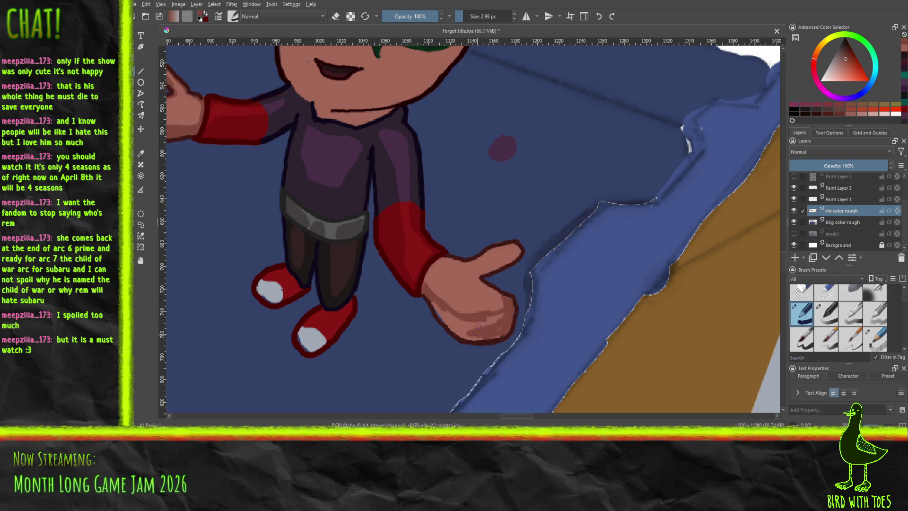
mouse_move(479, 278)
mouse_down()
mouse_move(517, 250)
mouse_move(488, 267)
mouse_up()
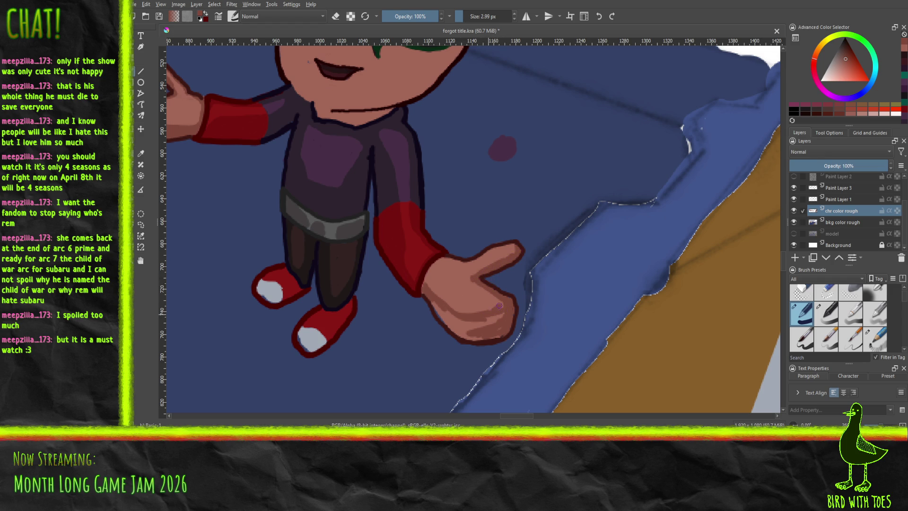
drag(500, 310, 492, 327)
drag(451, 258, 514, 245)
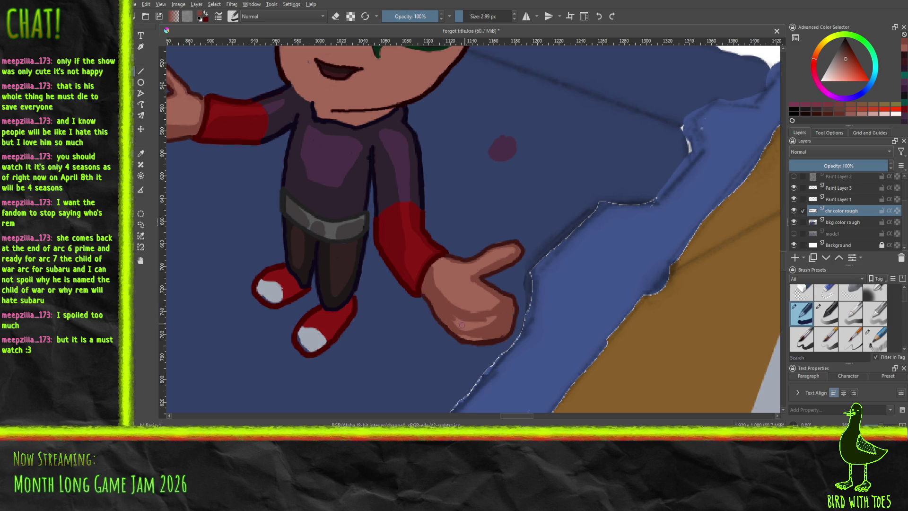
mouse_move(455, 321)
mouse_down()
mouse_move(490, 321)
mouse_move(476, 337)
mouse_up()
Step: Sample the shoe's light grey and paint it onto the shoe sole
click(140, 155)
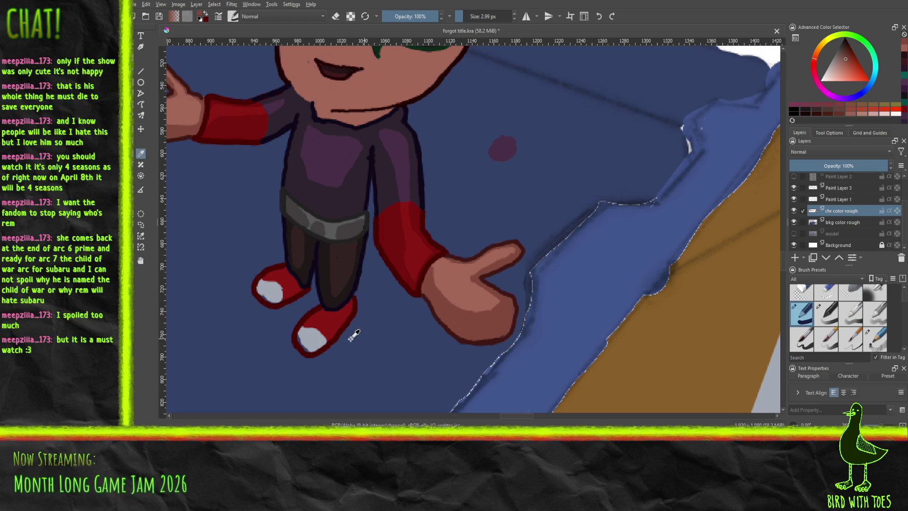
click(316, 333)
key(b)
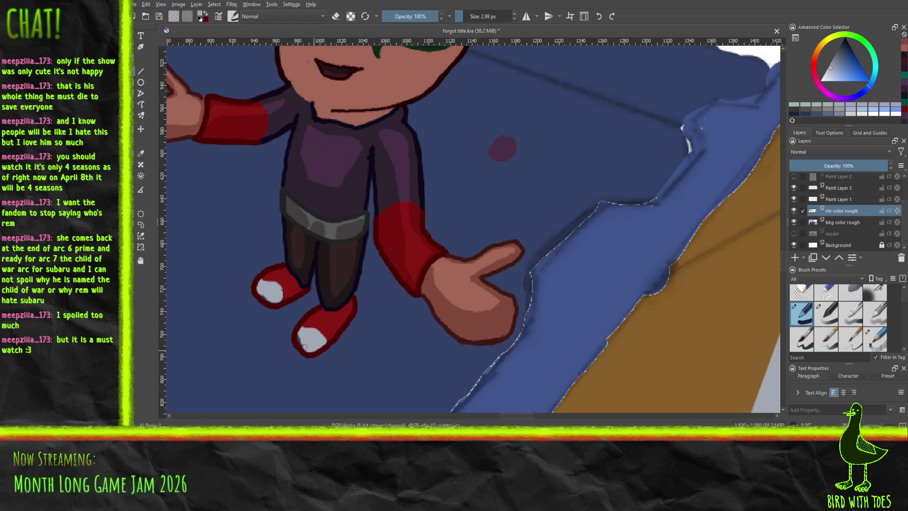
drag(299, 337, 302, 330)
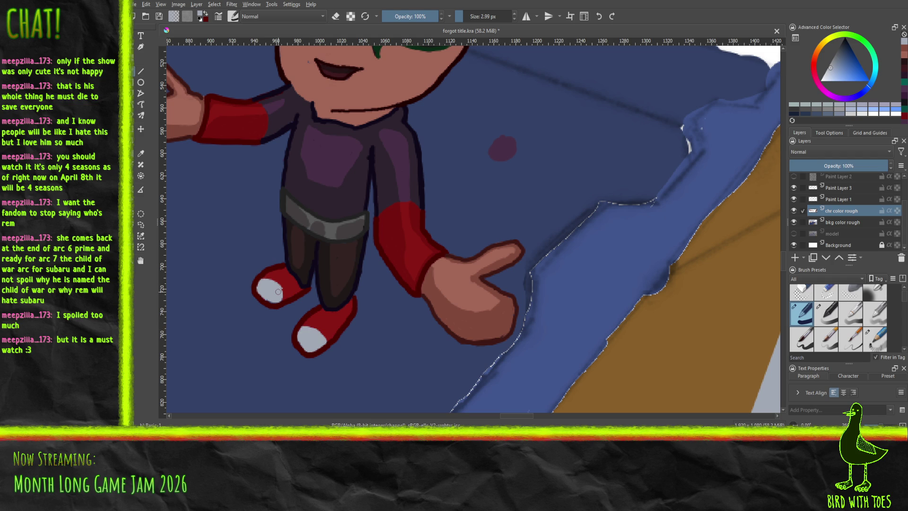
Step: Sample the shoe's red and paint it up along the lower shoe
click(141, 153)
click(393, 240)
click(140, 70)
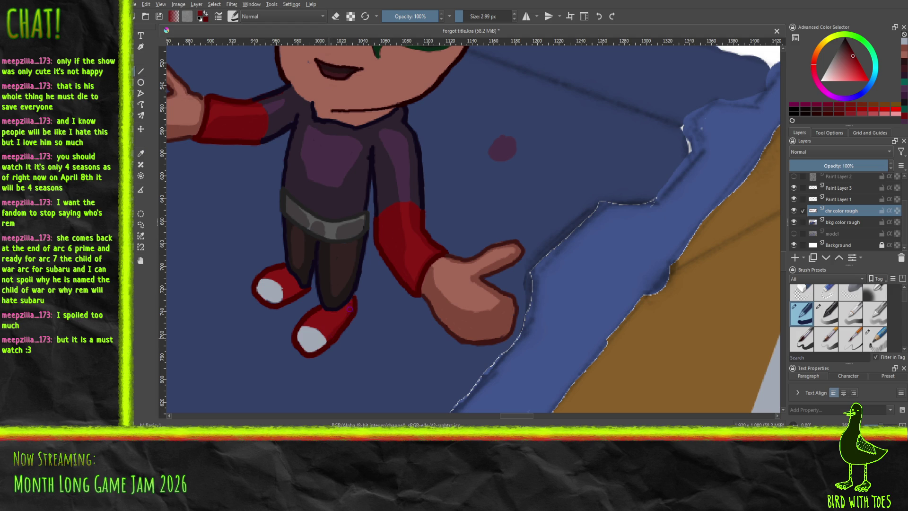
mouse_move(334, 329)
mouse_down()
mouse_move(335, 308)
mouse_move(306, 320)
mouse_up()
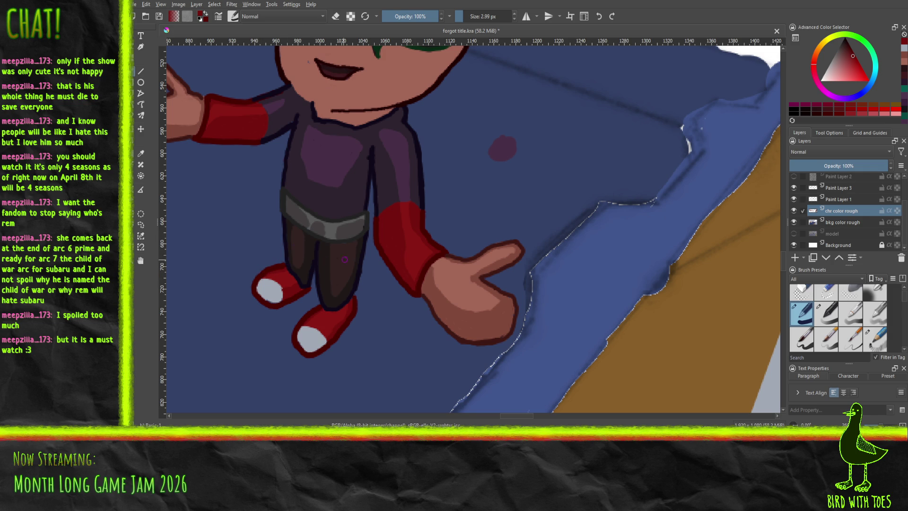
Step: Save the illustration and zoom in on the character's face
key(minus)
key(minus)
key(minus)
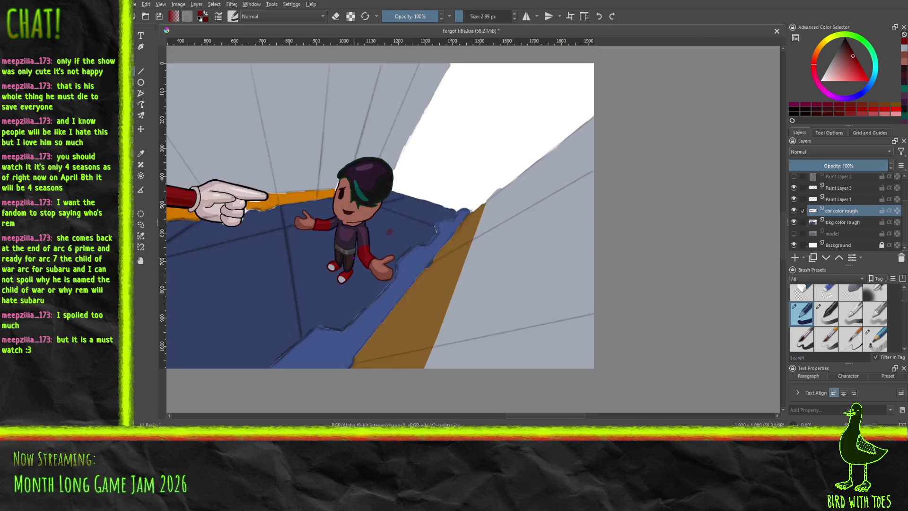
key(ctrl+s)
drag(327, 216, 351, 263)
key(plus)
scroll(398, 246, up, 4)
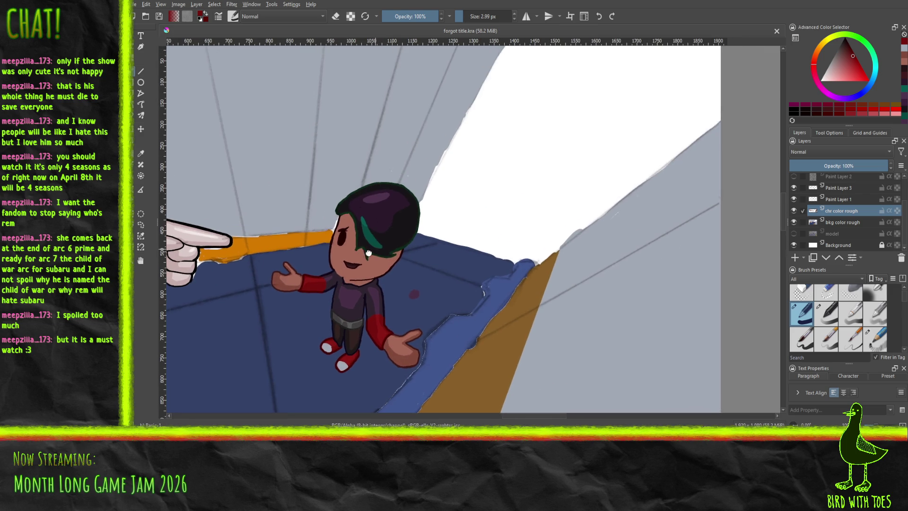
drag(398, 246, 465, 222)
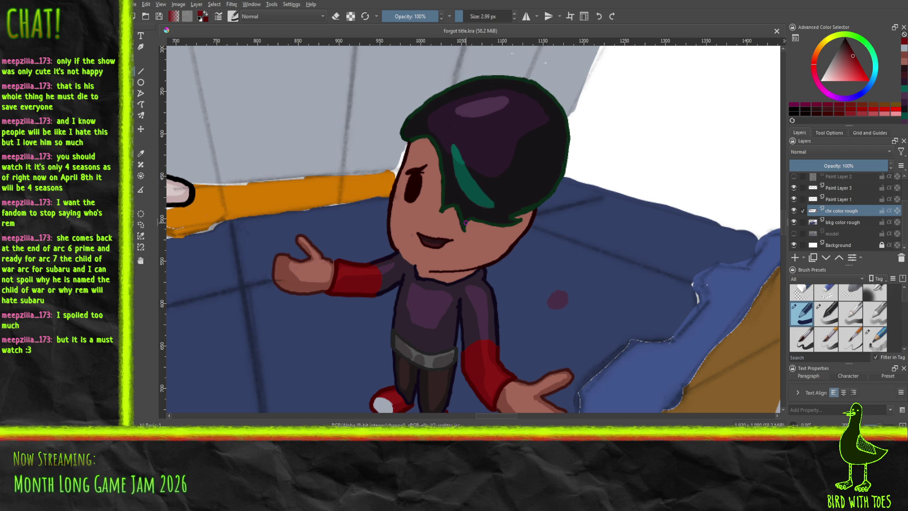
Step: Sample the skin tone from the hand and darken the chin, neck line and chin edge
click(142, 153)
click(315, 278)
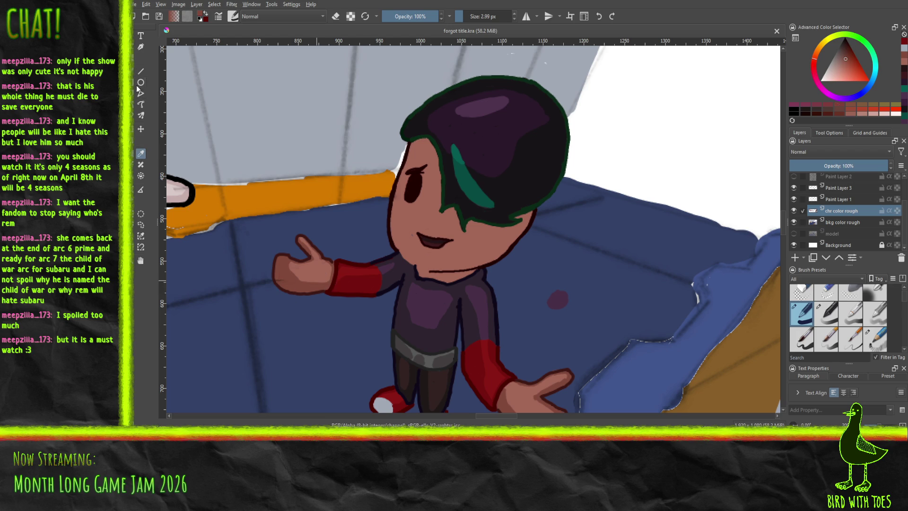
key(b)
mouse_move(430, 268)
mouse_down()
mouse_move(480, 254)
mouse_move(498, 229)
mouse_move(492, 241)
mouse_up()
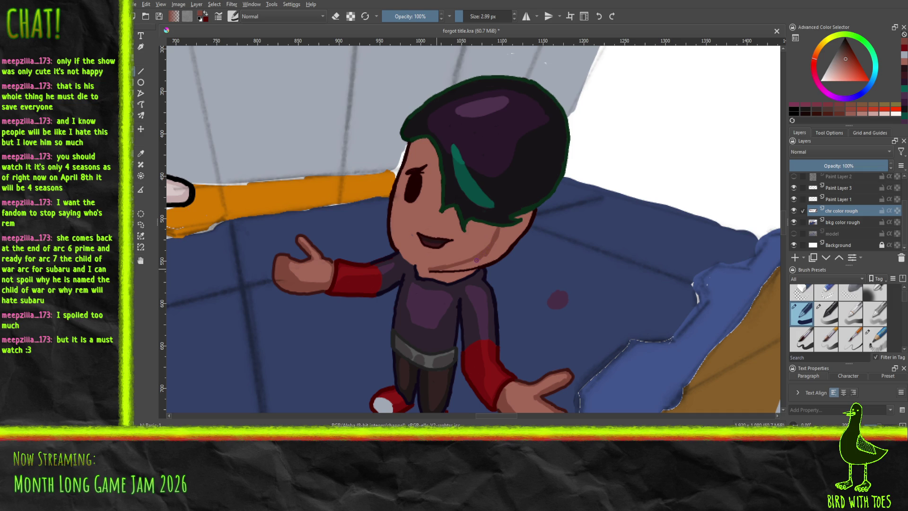
mouse_move(417, 270)
mouse_down()
mouse_move(462, 272)
mouse_move(435, 274)
mouse_move(449, 279)
mouse_move(471, 269)
mouse_up()
mouse_move(414, 261)
mouse_down()
mouse_move(395, 220)
mouse_move(412, 144)
mouse_up()
Step: Shade the cheeks and jaw below the hair and tidy the forehead hair edge
mouse_move(400, 188)
mouse_down()
mouse_move(400, 177)
mouse_move(402, 253)
mouse_up()
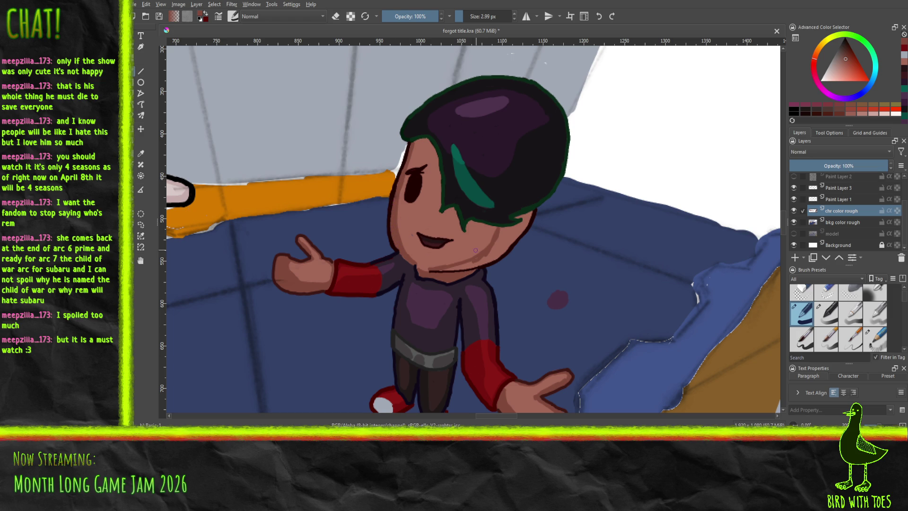
mouse_move(448, 268)
mouse_down()
mouse_move(491, 255)
mouse_move(451, 269)
mouse_move(467, 264)
mouse_up()
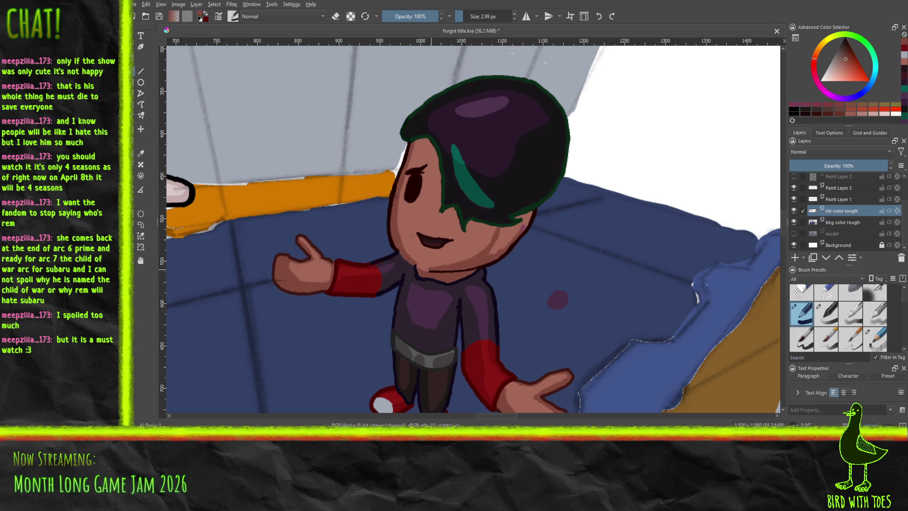
drag(531, 227, 523, 216)
mouse_move(497, 229)
mouse_down()
mouse_move(515, 232)
mouse_move(499, 245)
mouse_up()
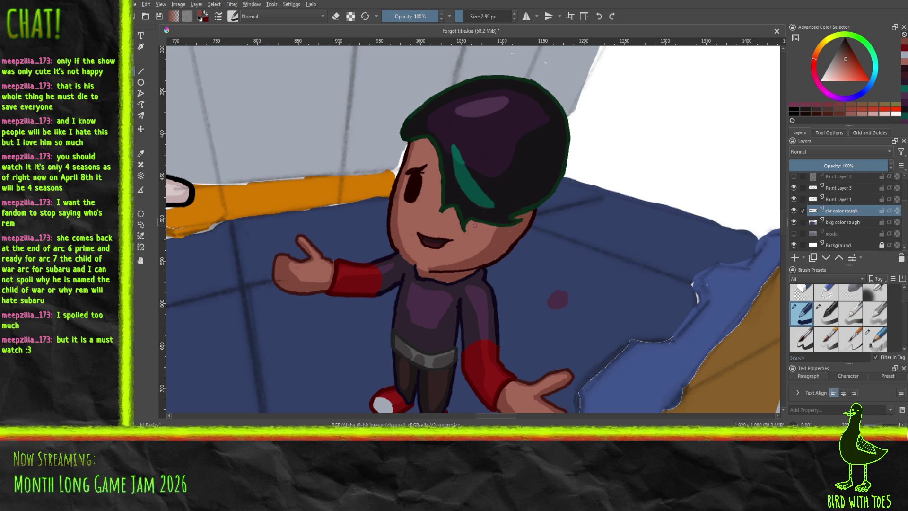
drag(469, 223, 496, 228)
drag(412, 142, 425, 139)
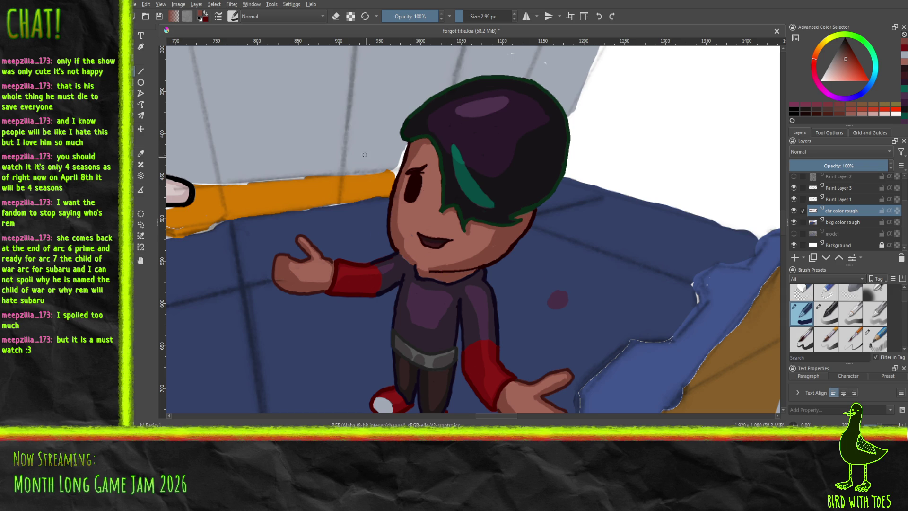
scroll(369, 163, down, 4)
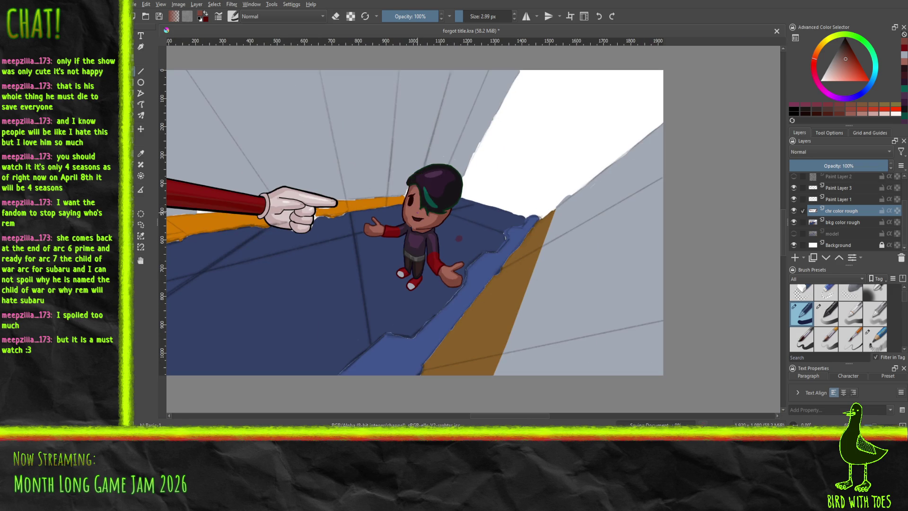
scroll(390, 278, down, 1)
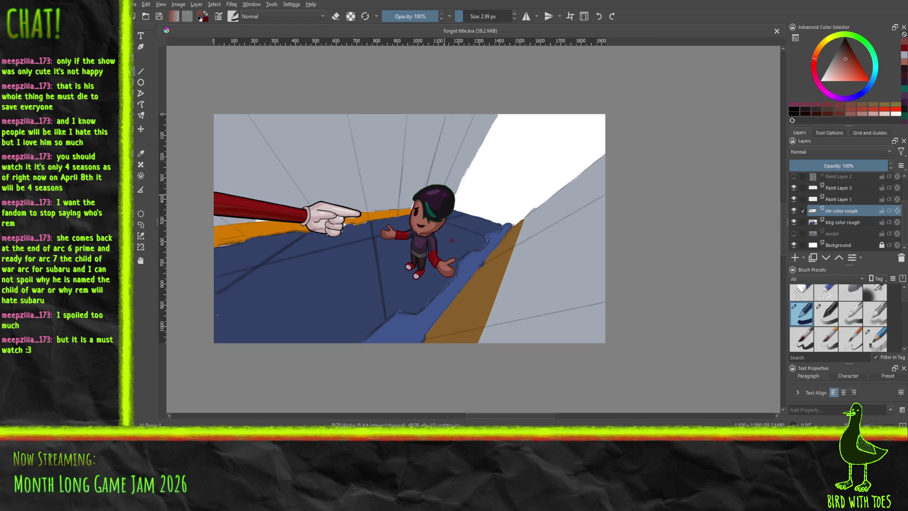
scroll(397, 242, up, 3)
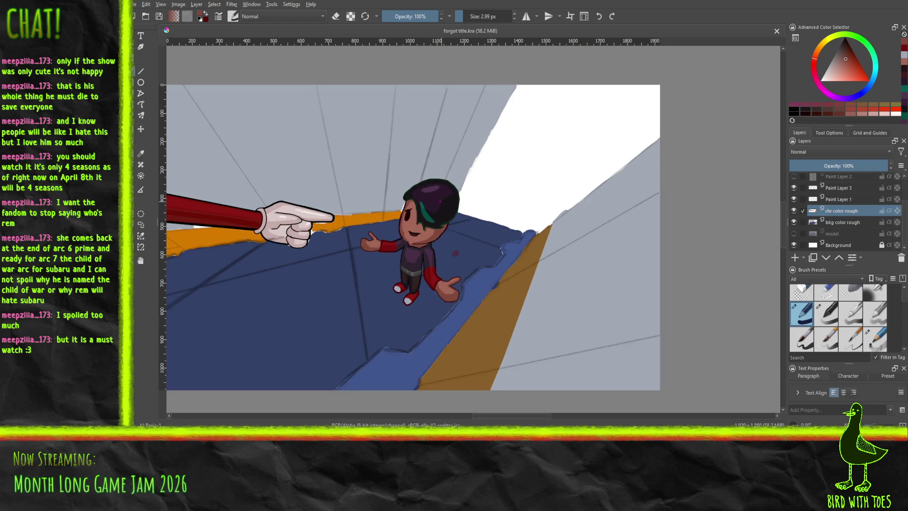
scroll(431, 182, up, 3)
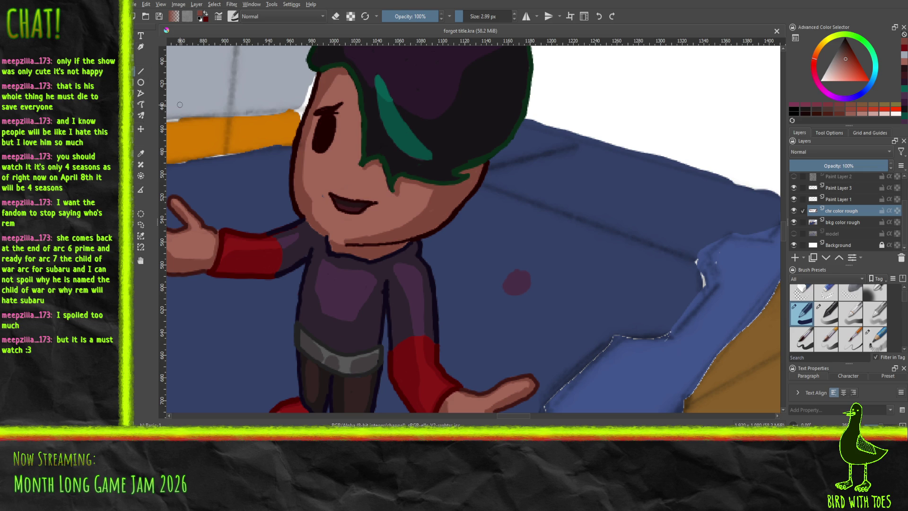
Step: Erase the small red scribble on the blue floor with Eraser Small and save
click(827, 306)
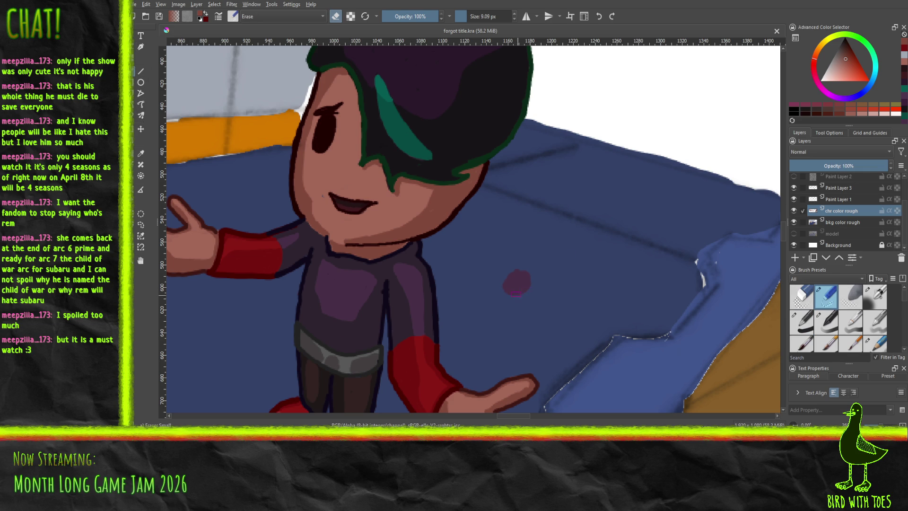
mouse_move(520, 283)
mouse_down()
mouse_move(520, 292)
mouse_move(517, 272)
mouse_move(554, 256)
mouse_up()
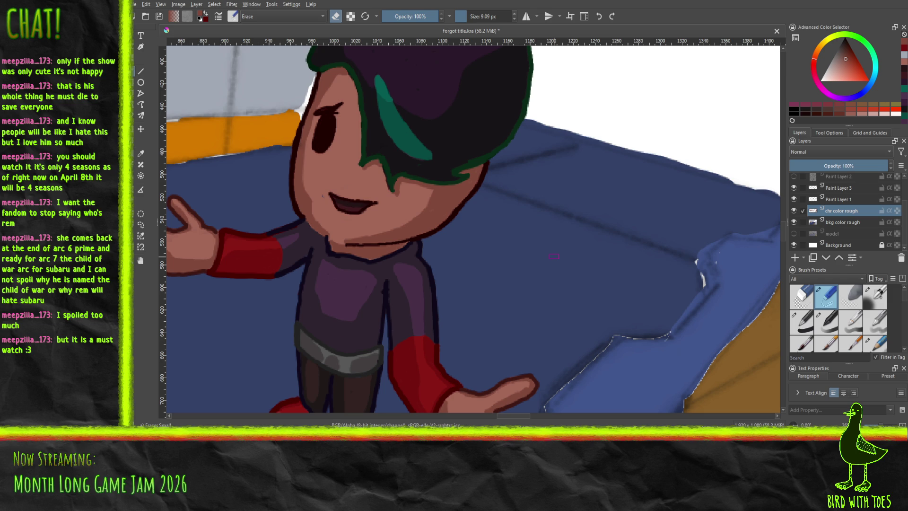
key(ctrl+s)
Step: Reset the canvas rotation to 0°, export the illustration, and return to Godot
scroll(554, 255, down, 5)
mouse_move(553, 265)
mouse_down()
mouse_move(551, 290)
mouse_move(443, 424)
mouse_up()
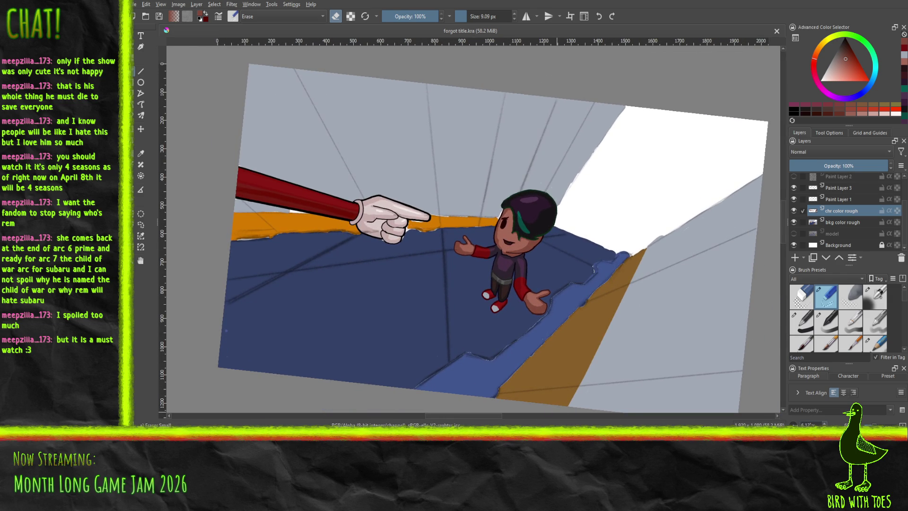
double_click(808, 424)
text(0)
key(Return)
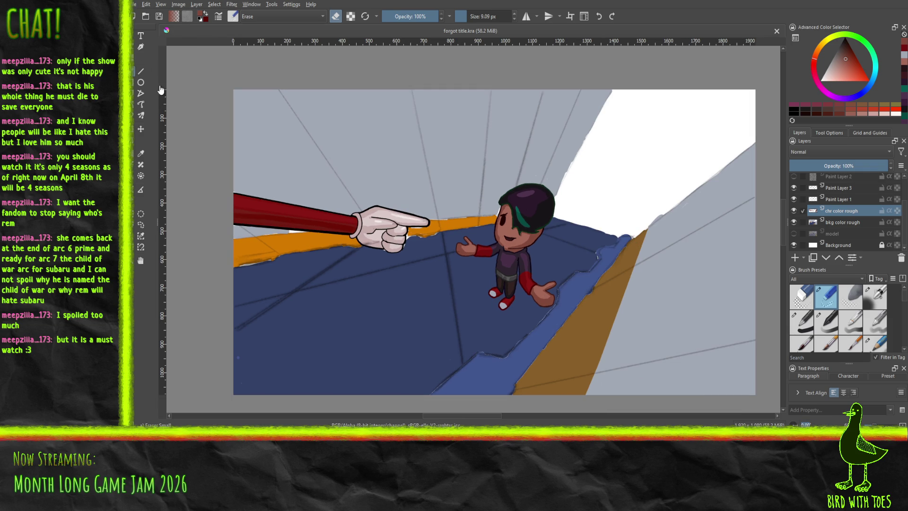
key(ctrl+s)
key(alt+Tab)
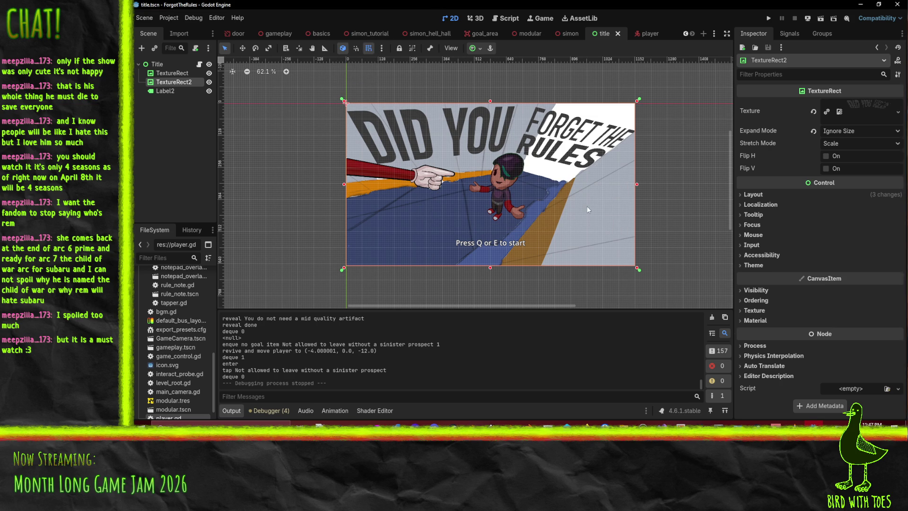
Step: Look over the Godot title scene preview, then return to 'forgot title.kra' in Krita
scroll(590, 190, down, 3)
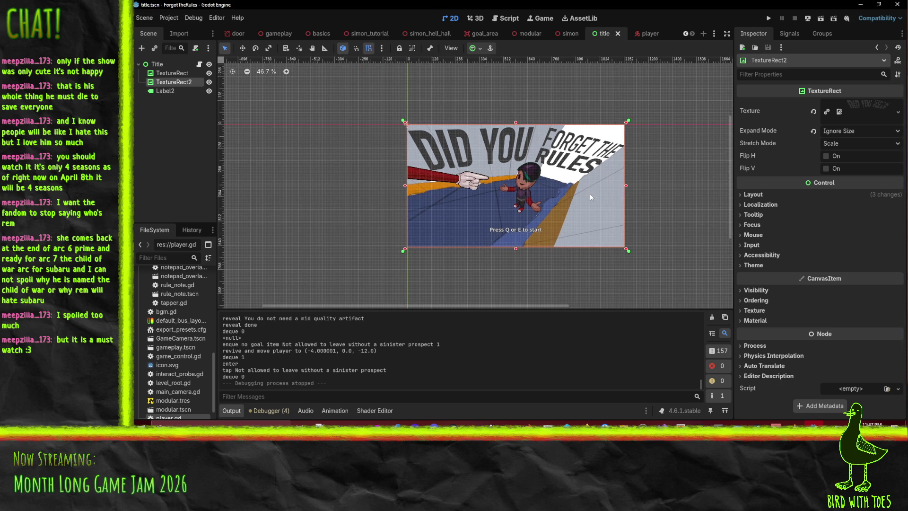
scroll(589, 197, up, 1)
scroll(578, 180, right, 3)
scroll(577, 180, down, 1)
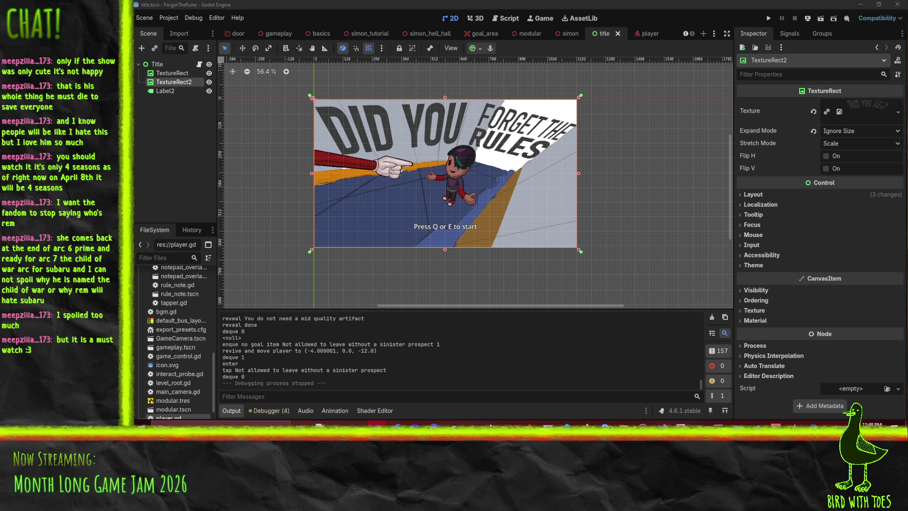
key(alt+Tab)
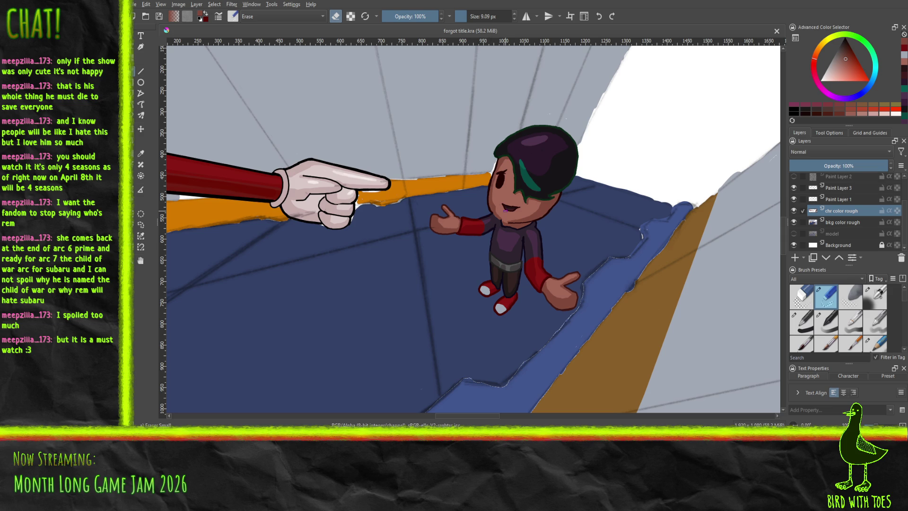
click(809, 326)
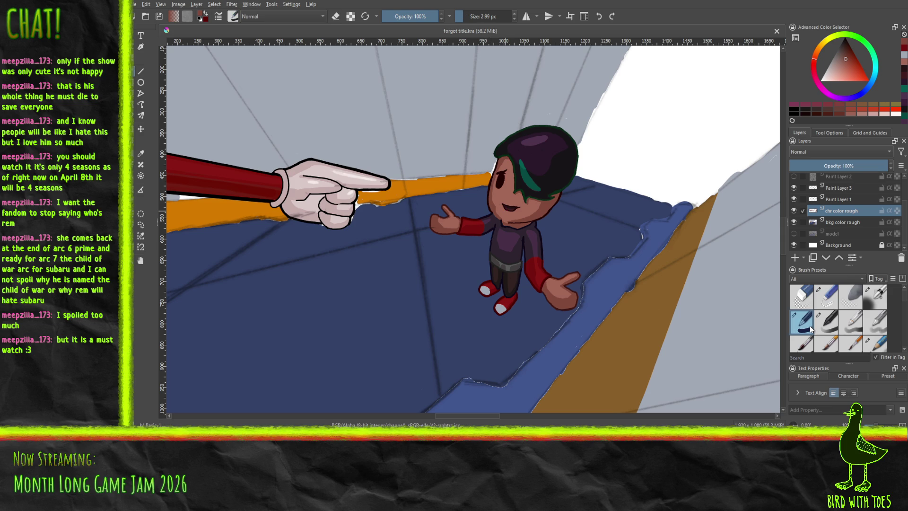
Step: Select the straight-line tool and toggle Paint Layer 3 and Paint Layer 1 visibility to check them
click(142, 71)
click(833, 187)
click(795, 188)
click(794, 188)
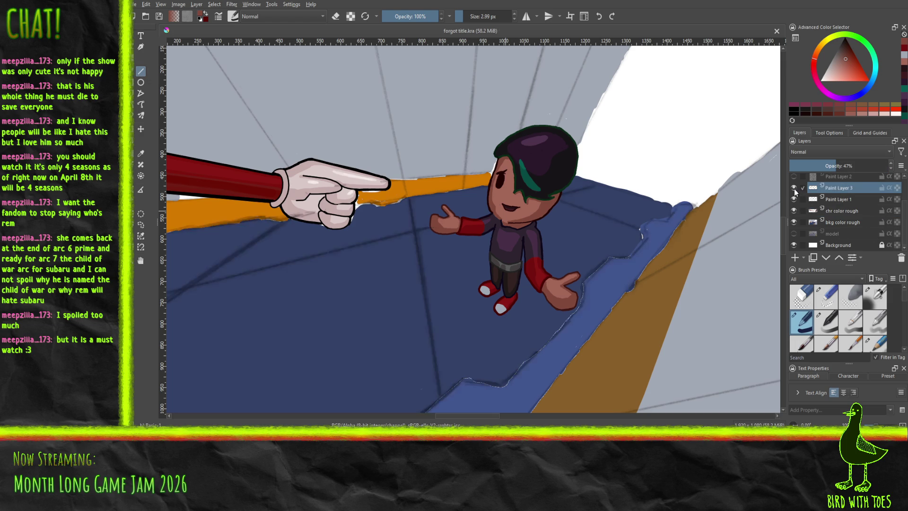
click(793, 200)
click(794, 199)
scroll(904, 227, up, 3)
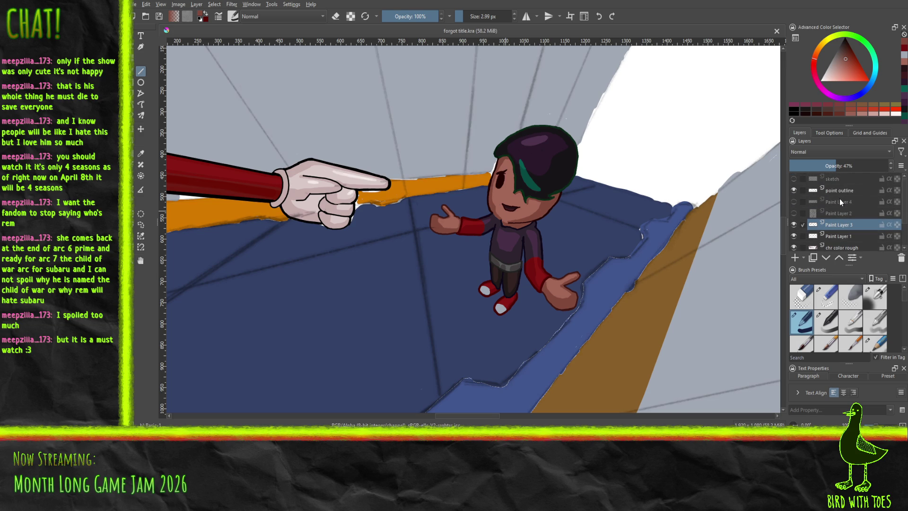
Step: Add a layer above Paint Layer 3 named 'bak outline' and enlarge the brush to 20.44 px
click(795, 257)
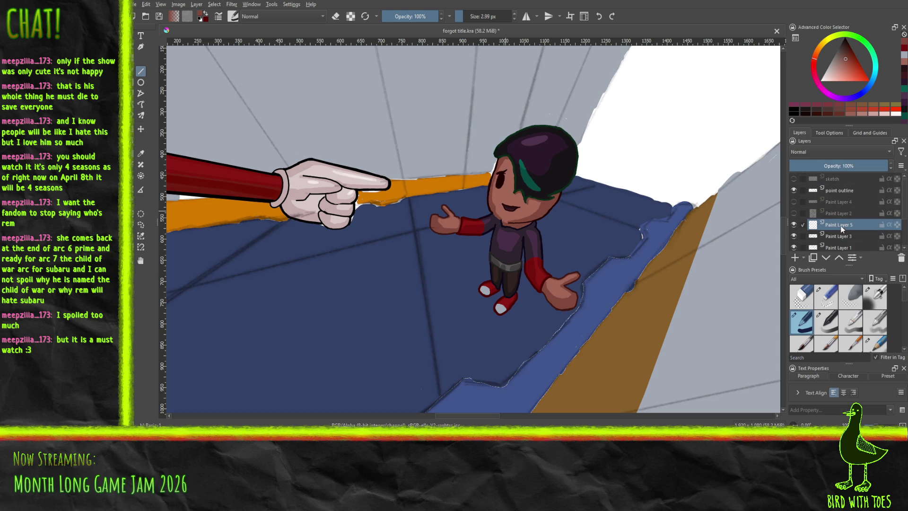
double_click(843, 224)
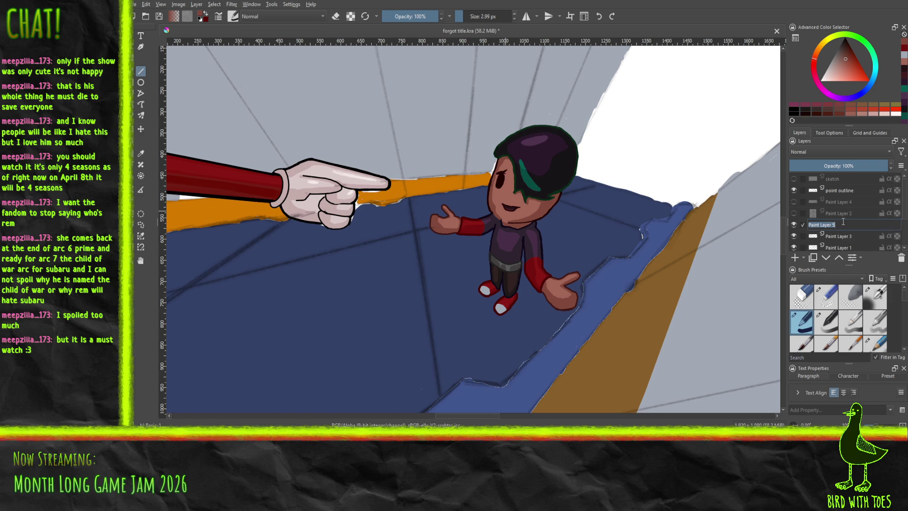
text(bak)
text( outline)
key(Return)
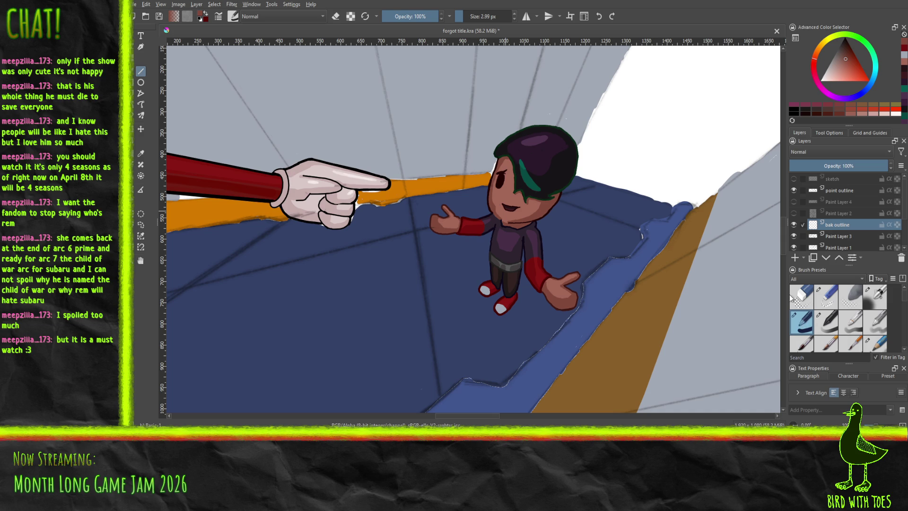
drag(462, 18, 466, 17)
click(828, 327)
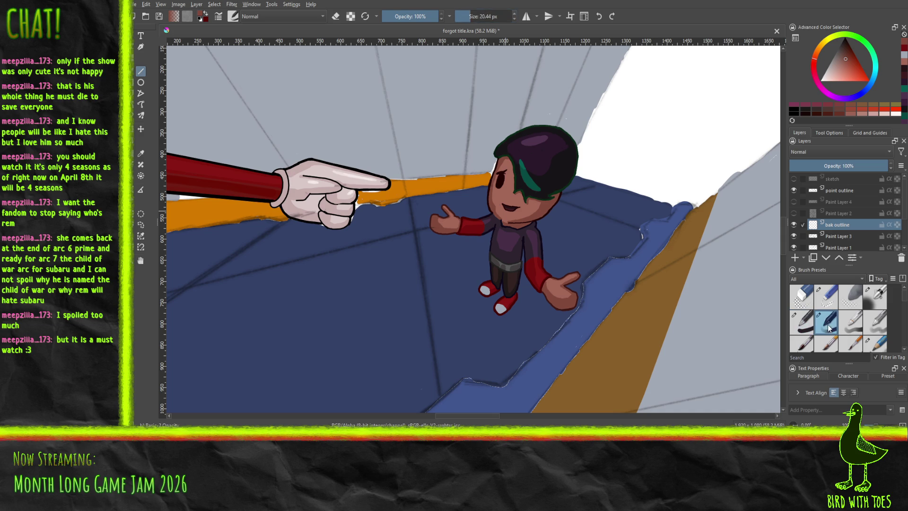
click(825, 347)
scroll(808, 337, down, 1)
drag(344, 353, 398, 326)
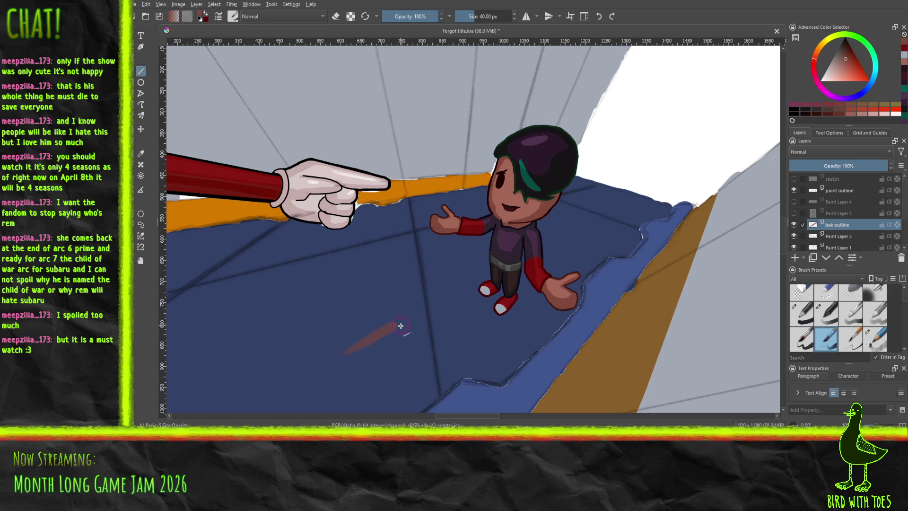
key(ctrl+z)
key(b)
drag(334, 348, 362, 338)
key(ctrl+z)
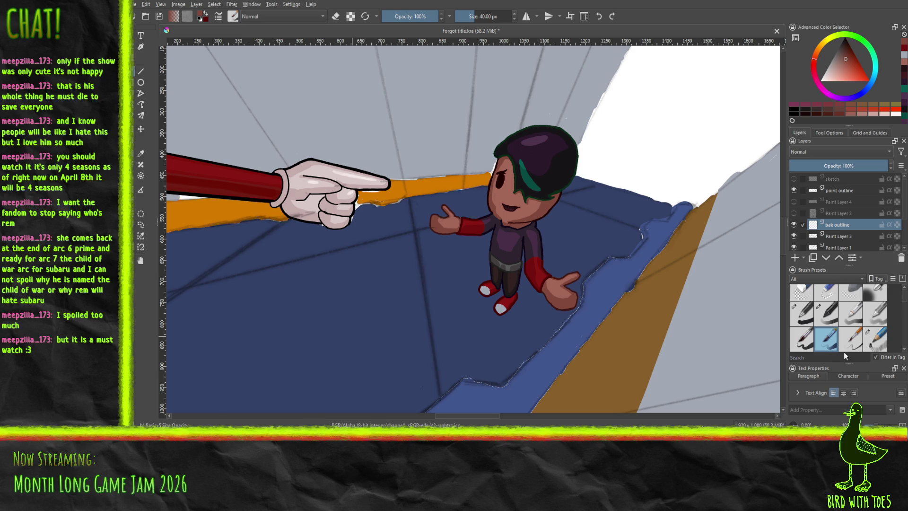
click(874, 329)
mouse_move(280, 363)
mouse_down()
mouse_move(325, 339)
mouse_move(359, 371)
mouse_up()
key(ctrl+z)
click(850, 313)
drag(270, 360, 402, 348)
key(ctrl+z)
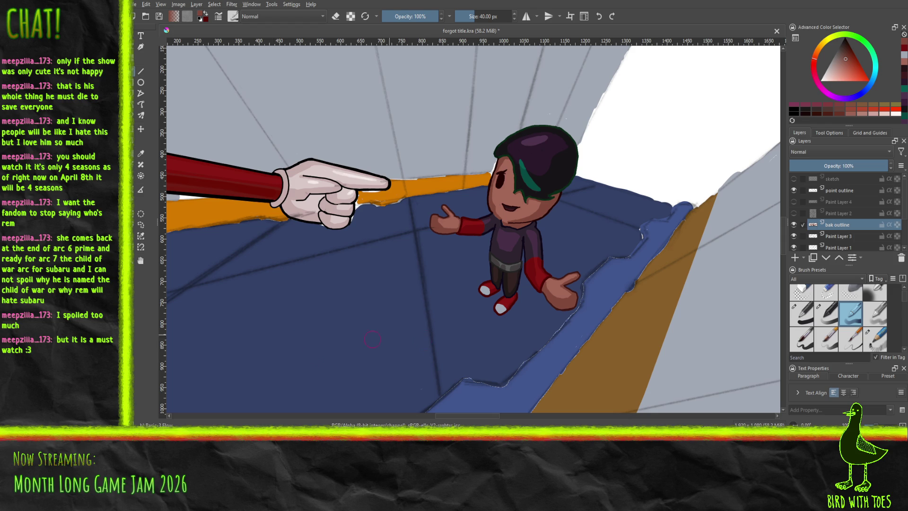
mouse_move(239, 375)
mouse_down()
mouse_move(340, 360)
mouse_move(352, 378)
mouse_move(329, 385)
mouse_up()
key(ctrl+z)
click(826, 313)
mouse_move(302, 322)
mouse_down()
mouse_move(320, 315)
mouse_move(288, 314)
mouse_move(305, 293)
mouse_up()
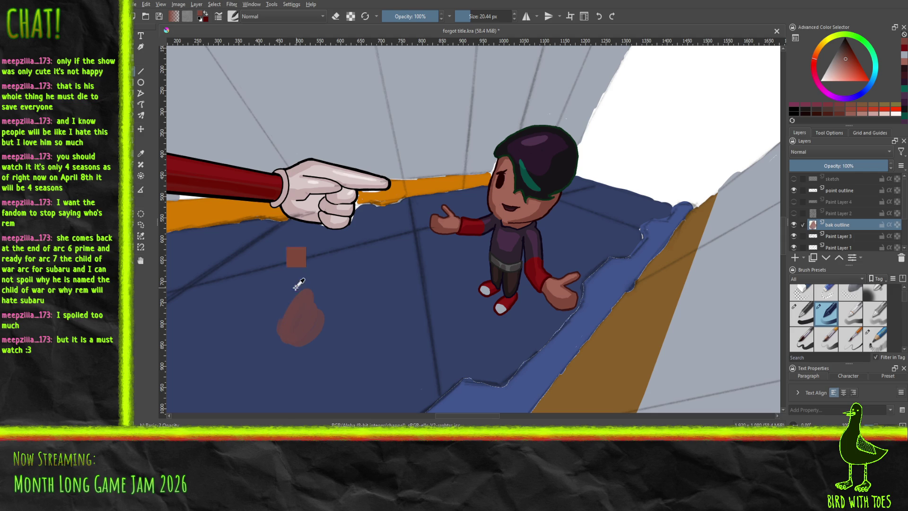
key(ctrl+z)
scroll(905, 310, down, 3)
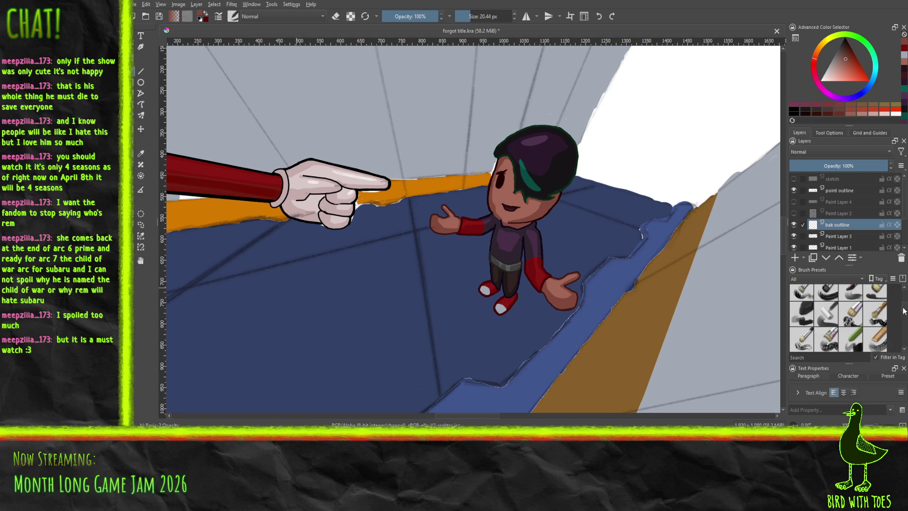
click(850, 294)
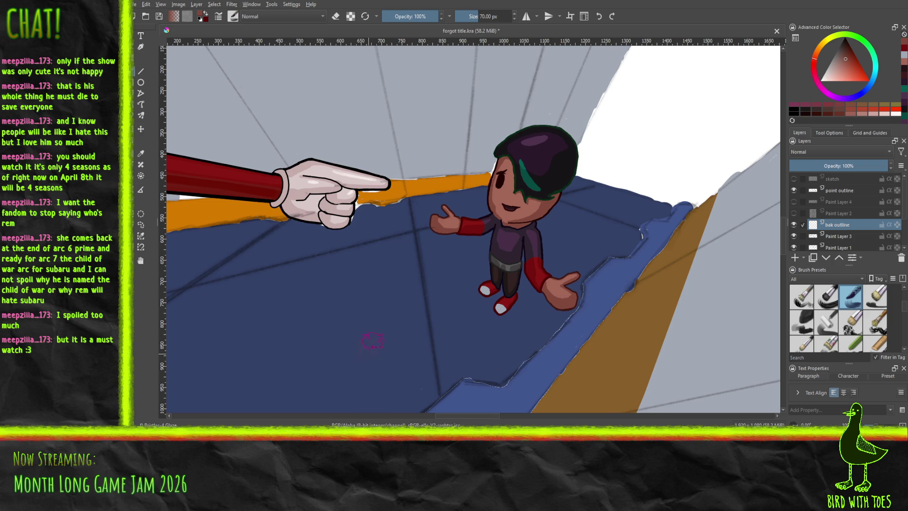
drag(367, 364, 373, 340)
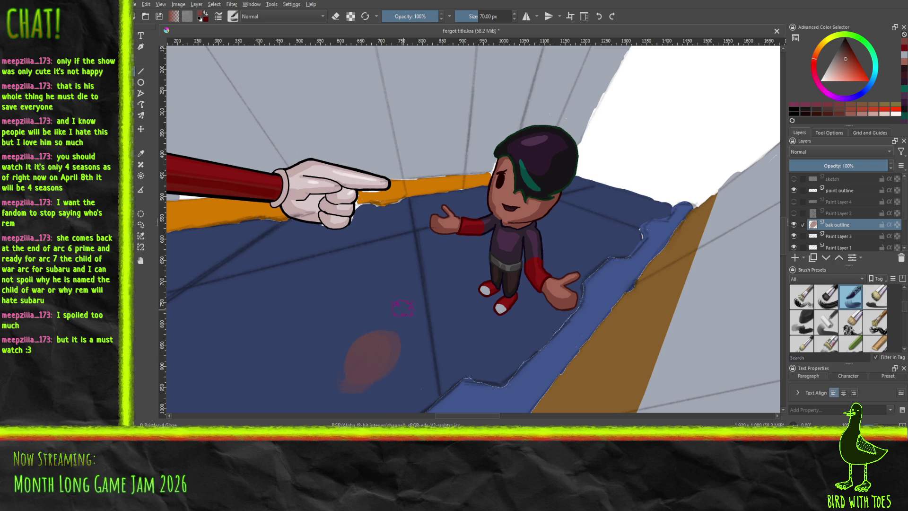
key(ctrl+z)
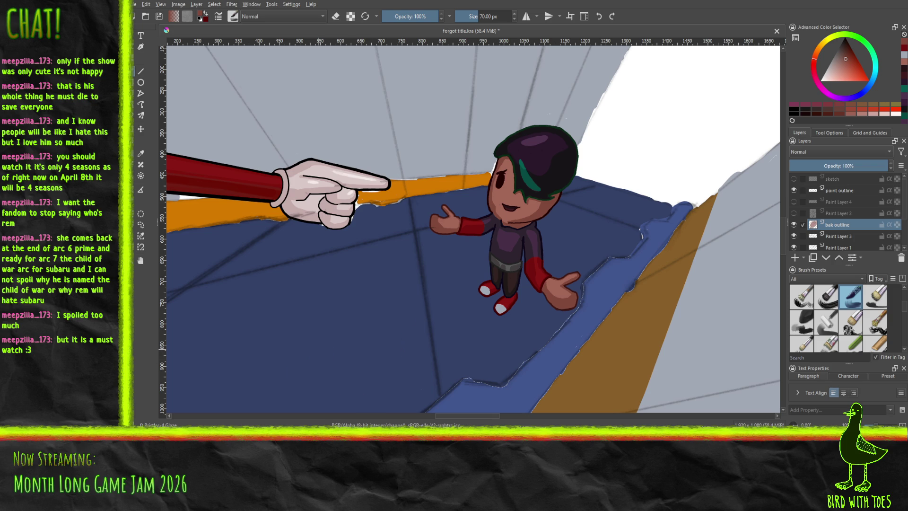
key(slash)
drag(358, 335, 406, 373)
key(ctrl+z)
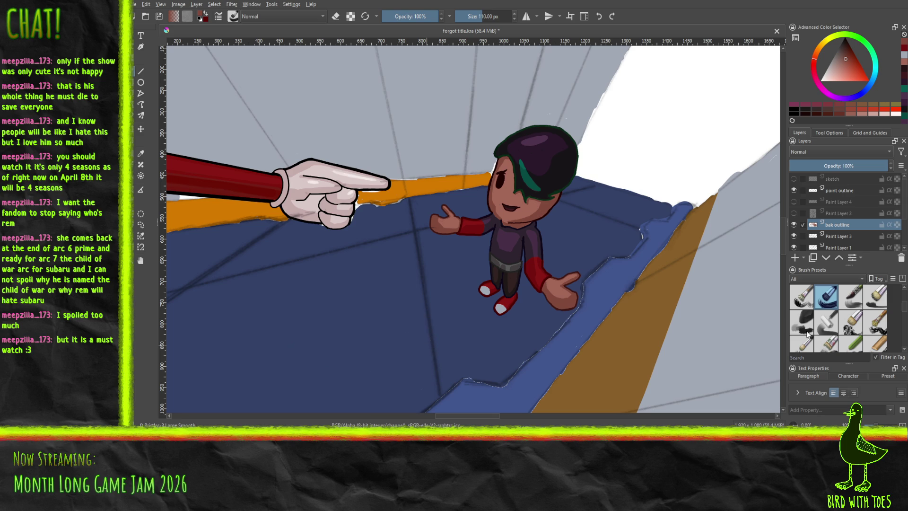
click(809, 332)
drag(304, 345, 445, 370)
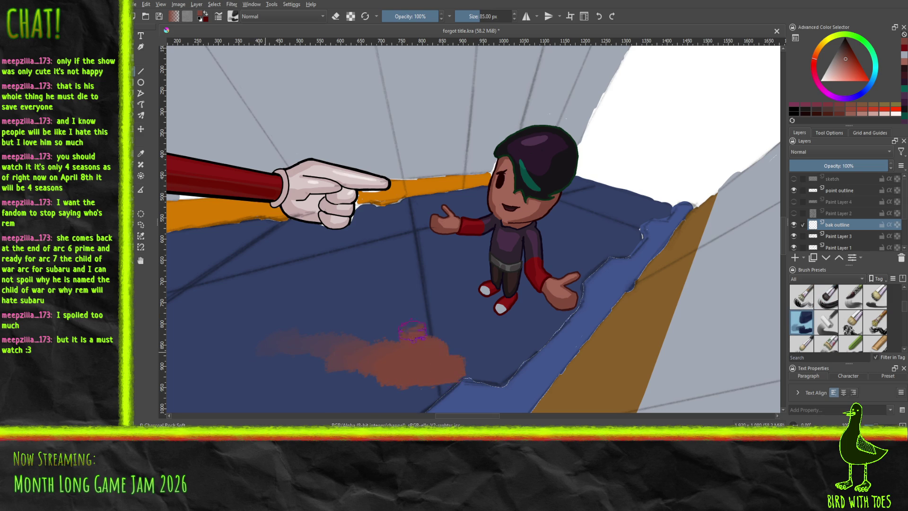
key(ctrl+z)
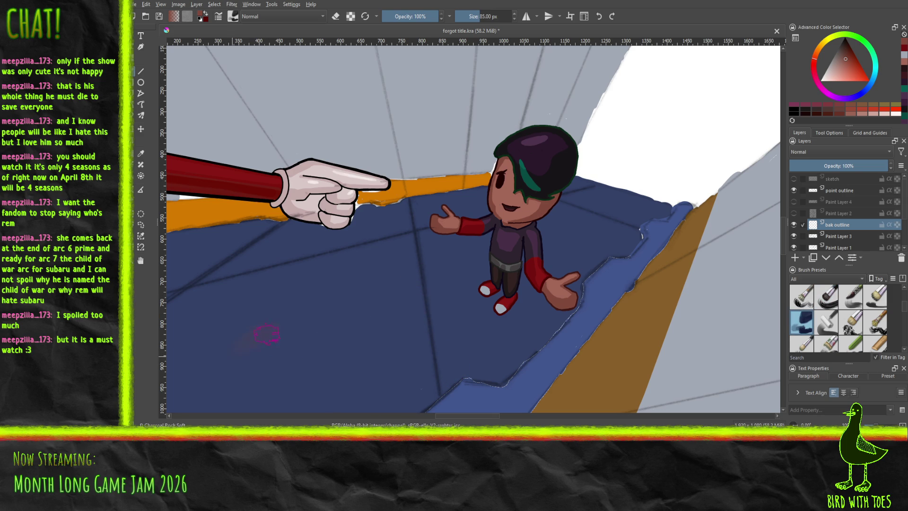
mouse_move(331, 325)
mouse_down()
mouse_move(373, 305)
mouse_move(321, 383)
mouse_move(331, 393)
mouse_move(290, 401)
mouse_up()
key(ctrl+z)
click(141, 71)
drag(231, 373, 389, 315)
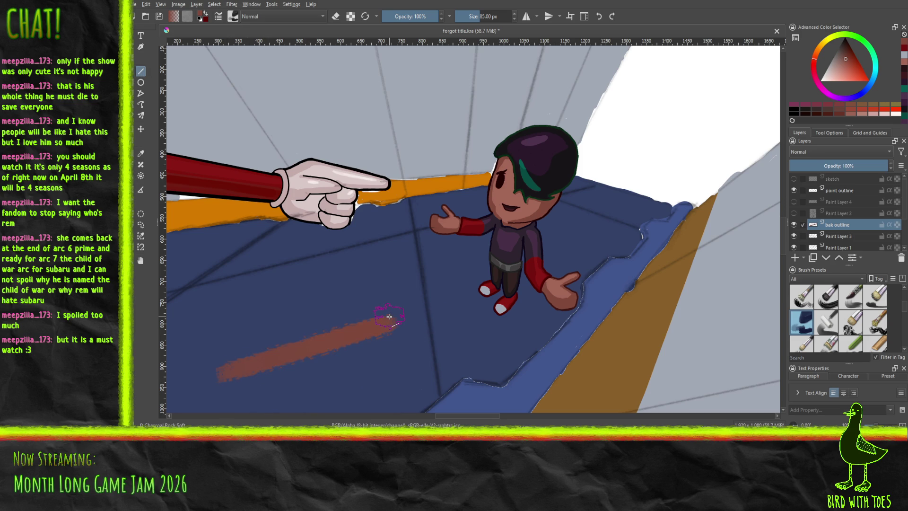
key(ctrl+z)
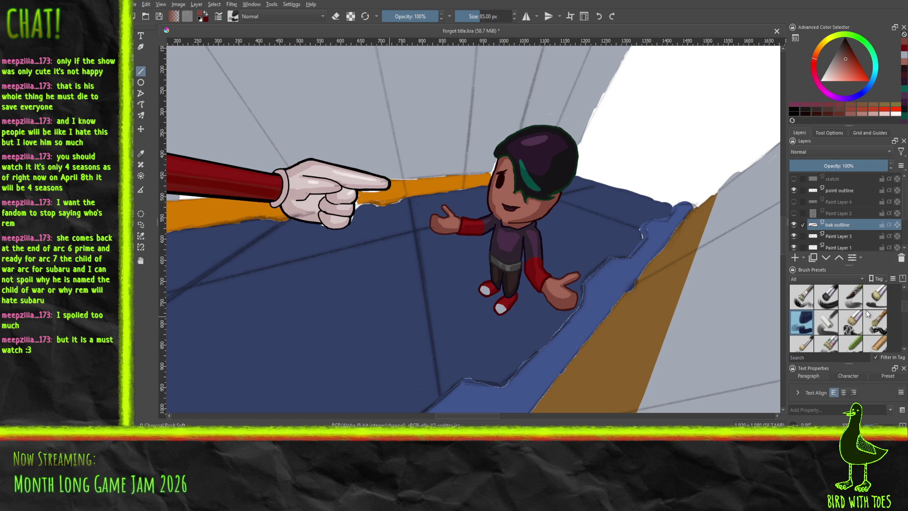
scroll(902, 310, down, 3)
scroll(902, 305, up, 5)
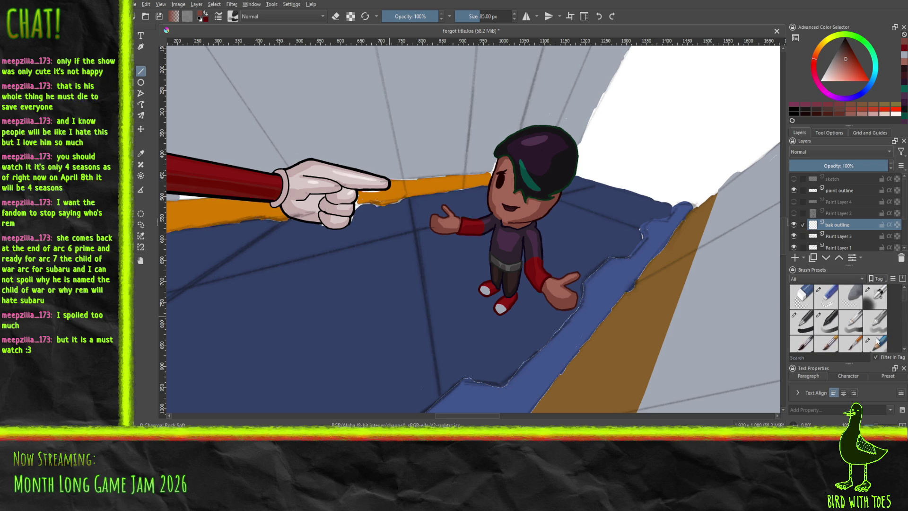
Step: Draw and undo a trial line across the floor, trying brushes before settling on a thin pen
click(879, 343)
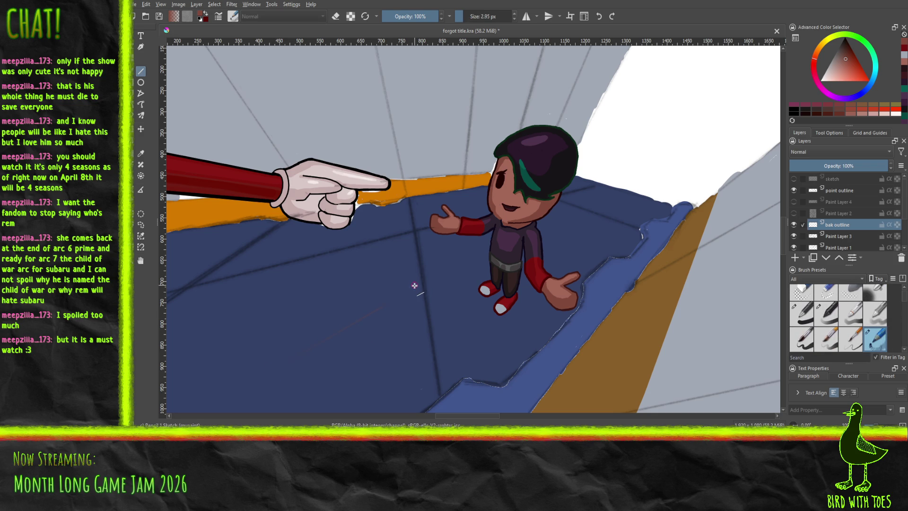
drag(278, 388, 411, 309)
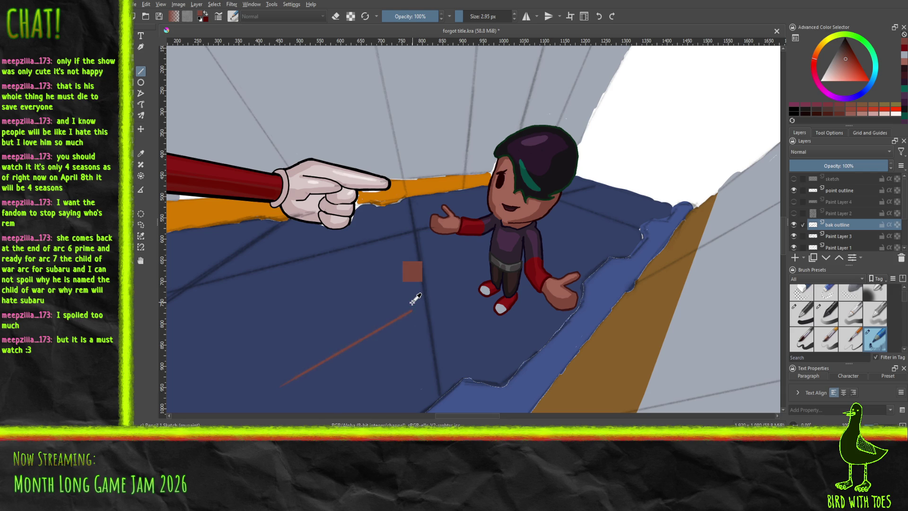
key(ctrl+z)
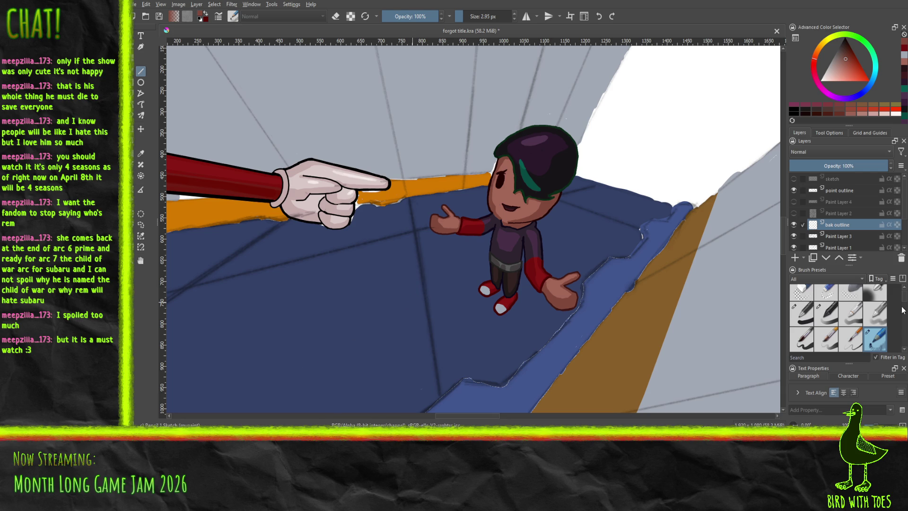
click(875, 310)
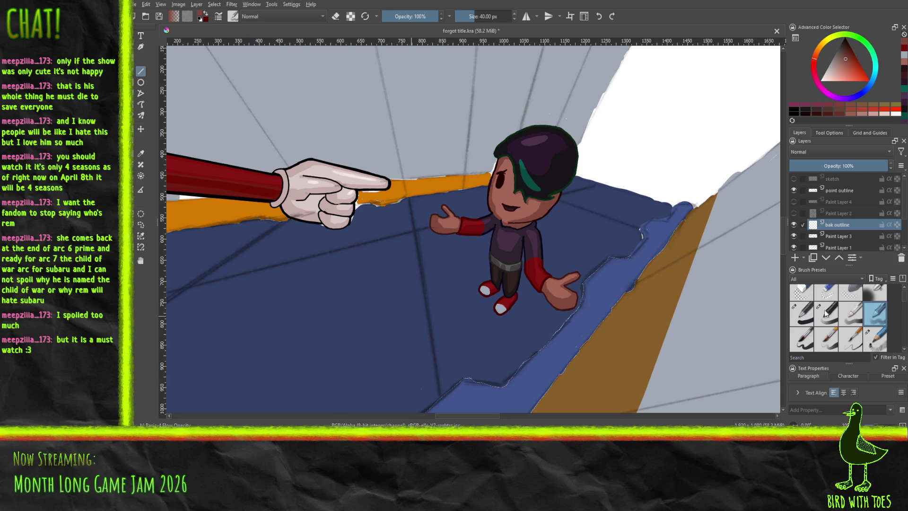
click(809, 315)
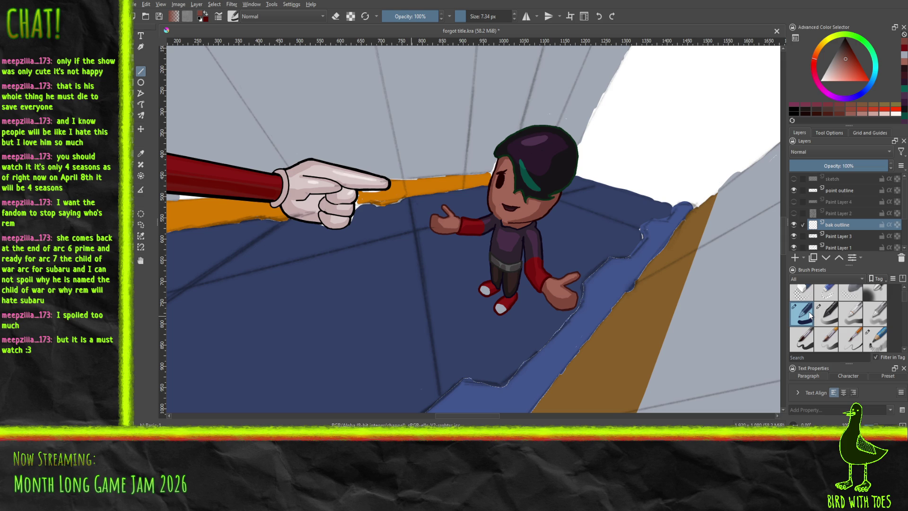
Step: Shrink the brush to 8.18 px, undo a trial brown line, and sample the floor's orange
drag(467, 16, 466, 25)
drag(216, 355, 371, 299)
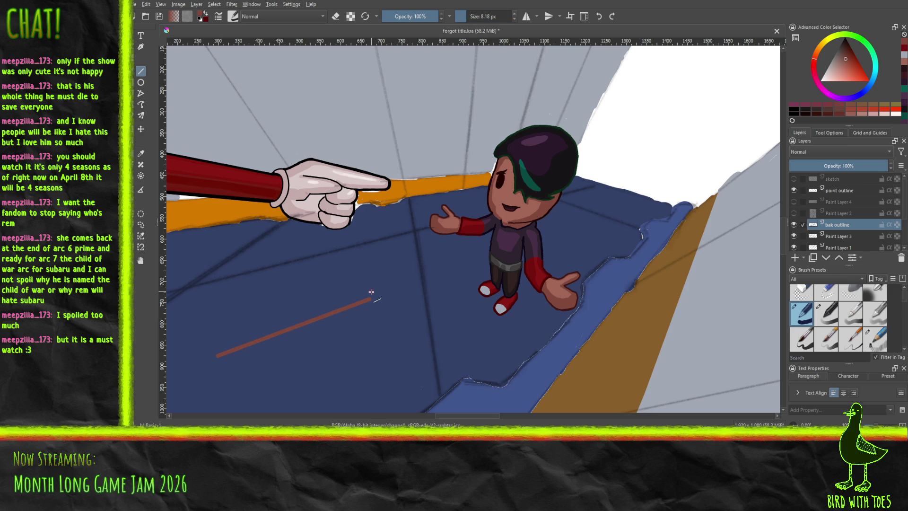
key(ctrl+z)
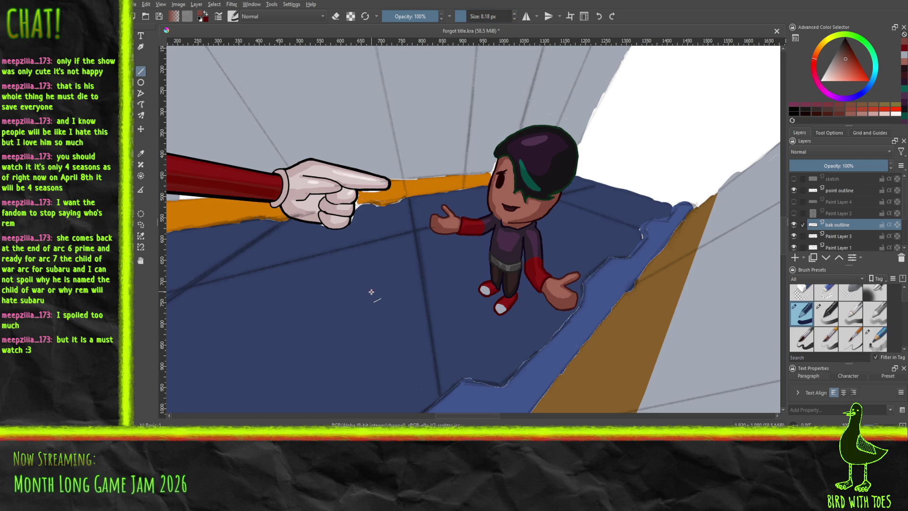
click(141, 153)
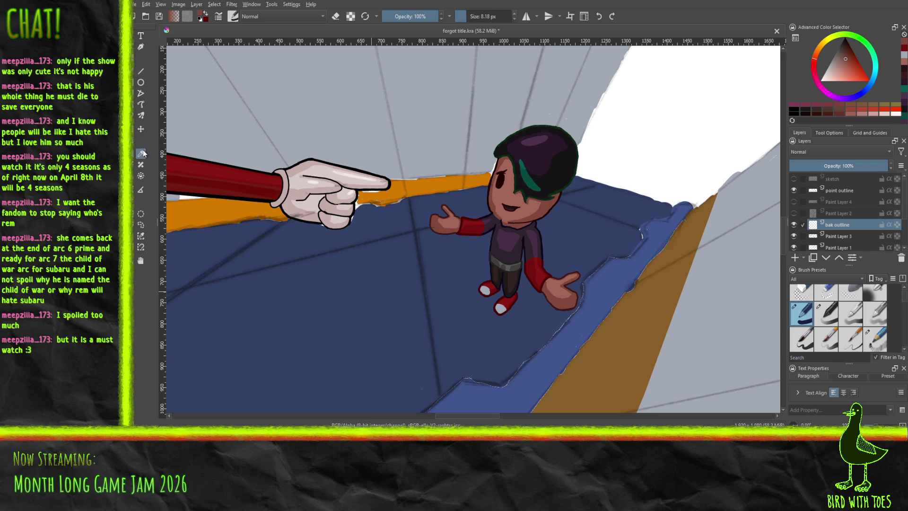
click(434, 175)
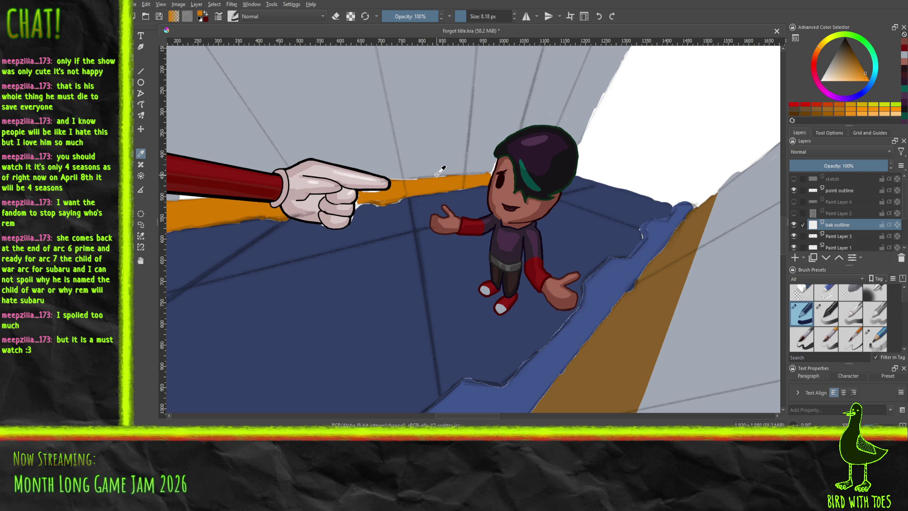